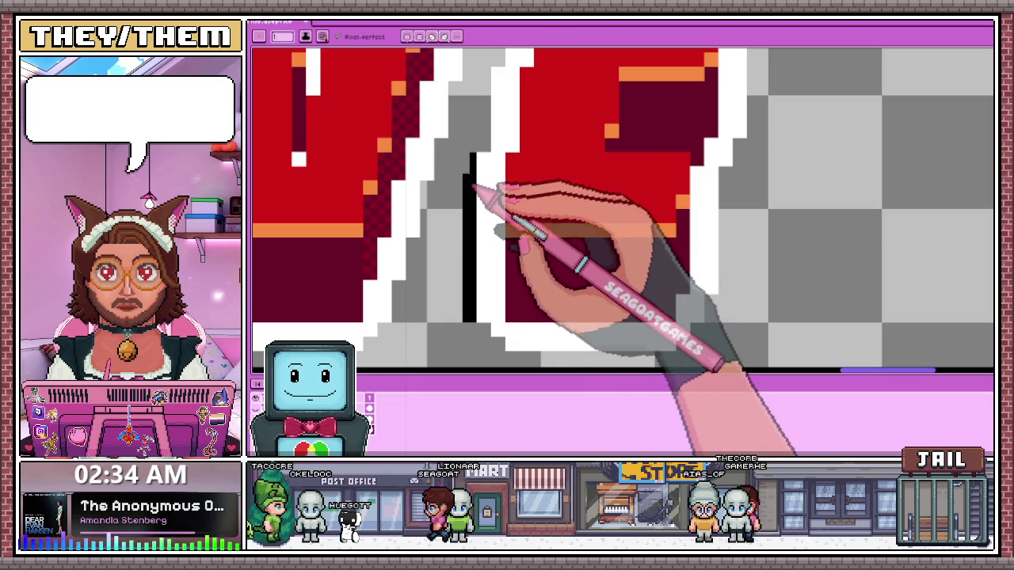
Thicken the black outline along the E's left edge and fill its gaps
scroll(479, 246, up, 2)
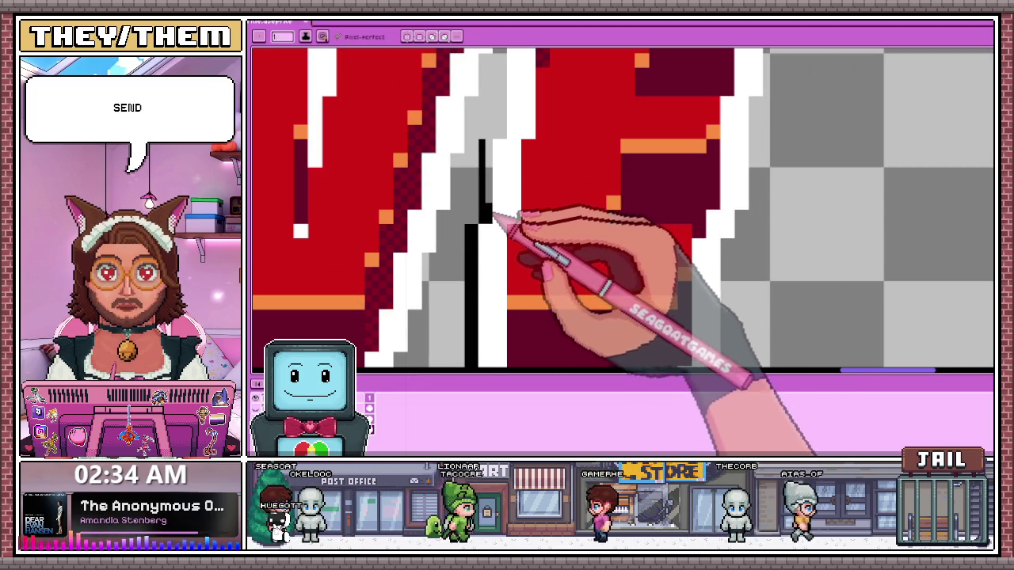
scroll(499, 184, down, 2)
scroll(519, 195, down, 1)
scroll(525, 166, up, 1)
scroll(602, 198, up, 1)
scroll(659, 234, down, 2)
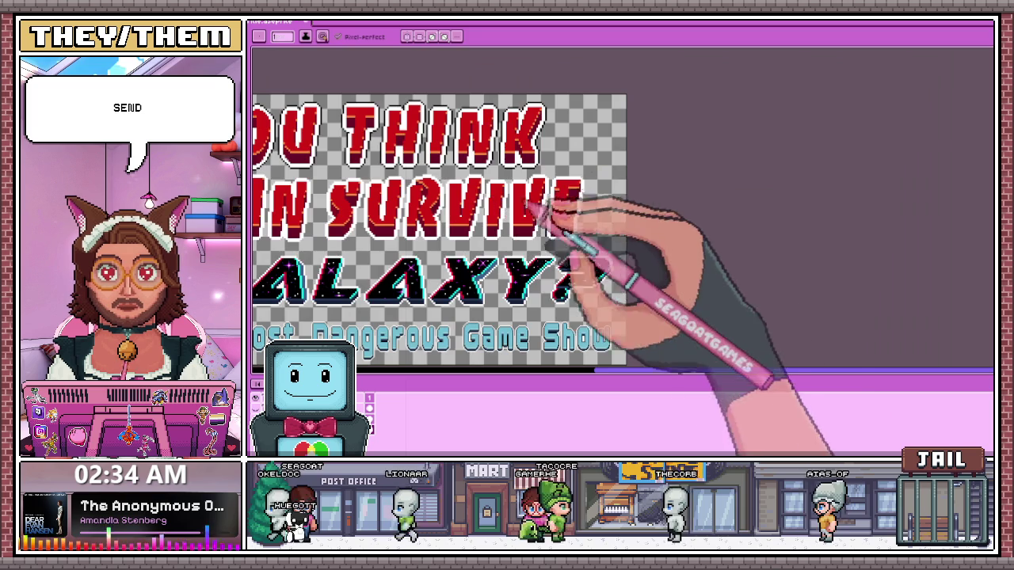
scroll(626, 218, up, 1)
scroll(515, 190, up, 1)
scroll(465, 177, up, 1)
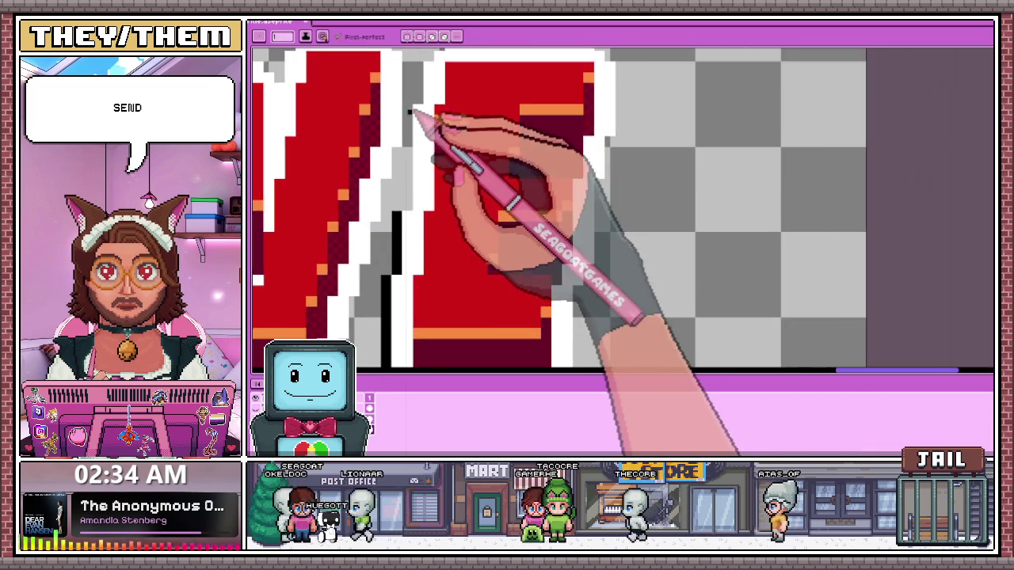
scroll(409, 108, up, 1)
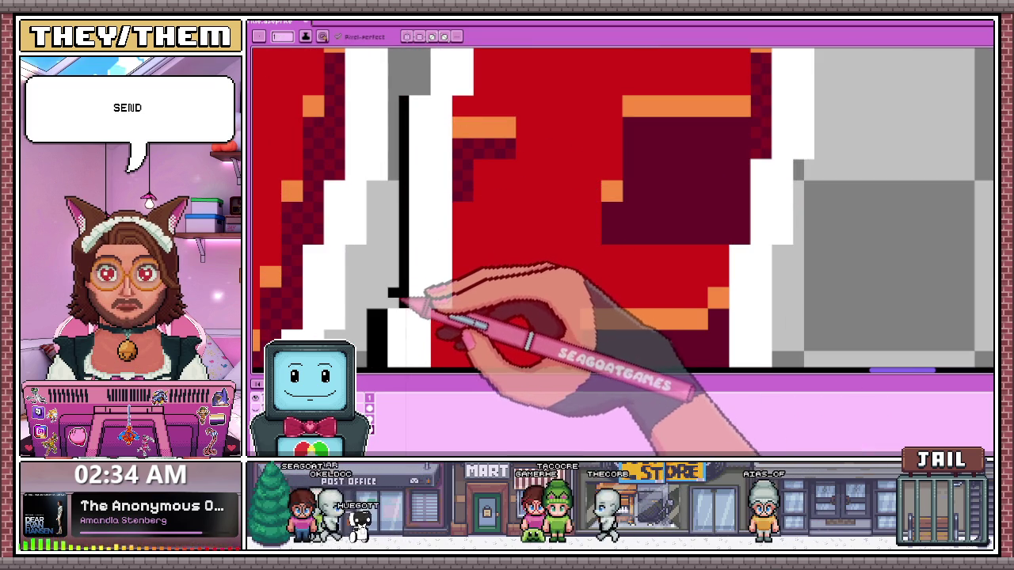
drag(403, 102, 404, 276)
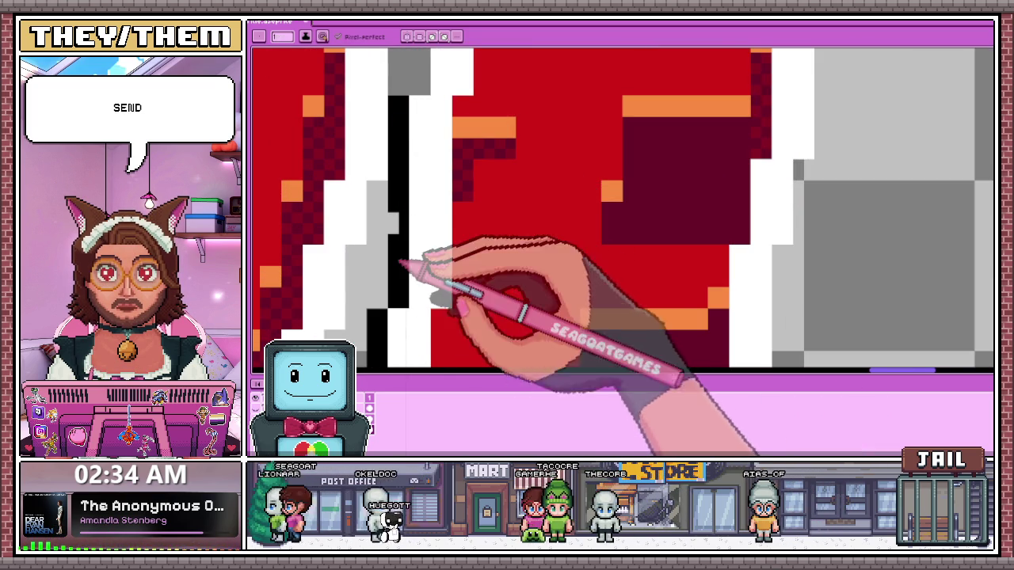
scroll(407, 294, down, 1)
scroll(415, 198, up, 1)
scroll(410, 136, up, 1)
drag(412, 141, 424, 230)
Erase the E's uneven black top outline and redraw it as a straight row
scroll(436, 119, down, 1)
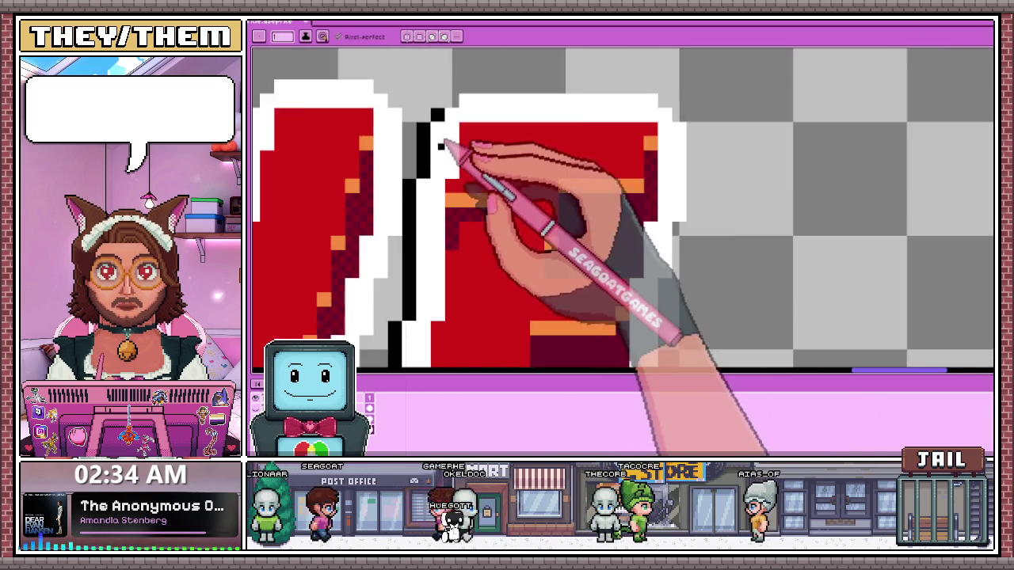
scroll(446, 166, down, 1)
scroll(436, 237, down, 1)
scroll(491, 198, up, 2)
scroll(516, 174, up, 1)
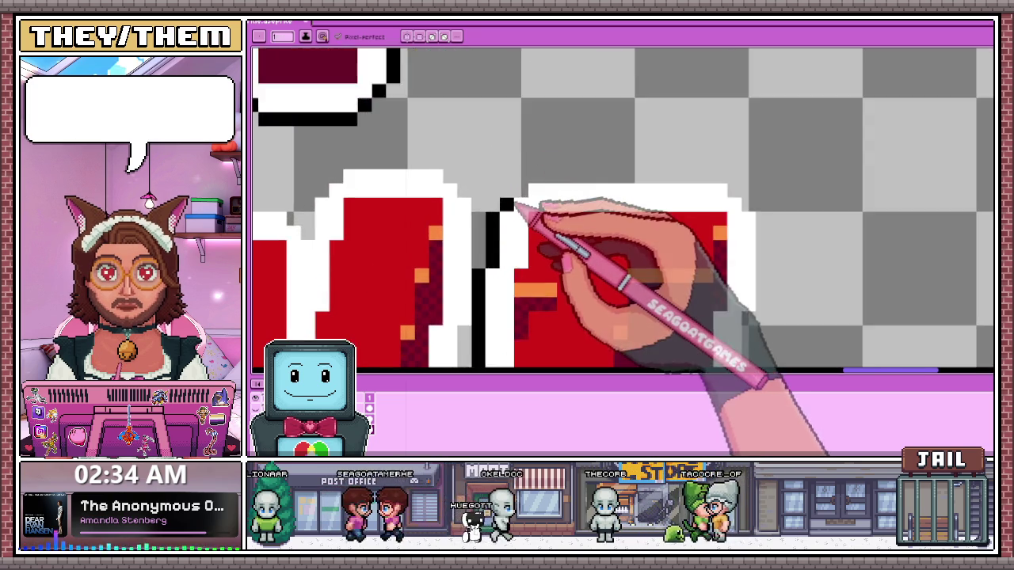
scroll(523, 202, up, 1)
scroll(848, 163, down, 1)
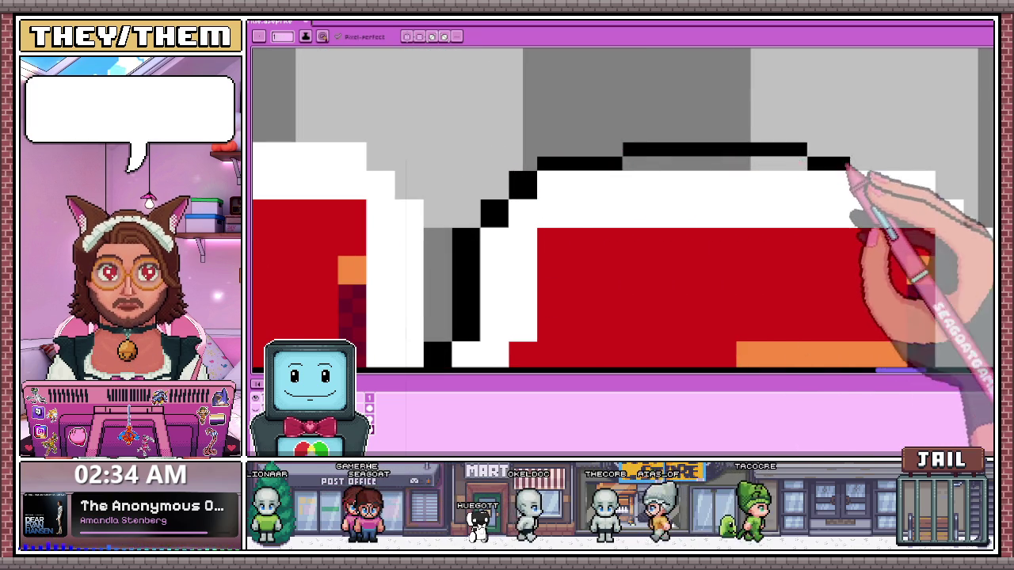
scroll(497, 192, down, 1)
scroll(611, 169, up, 1)
scroll(649, 158, down, 1)
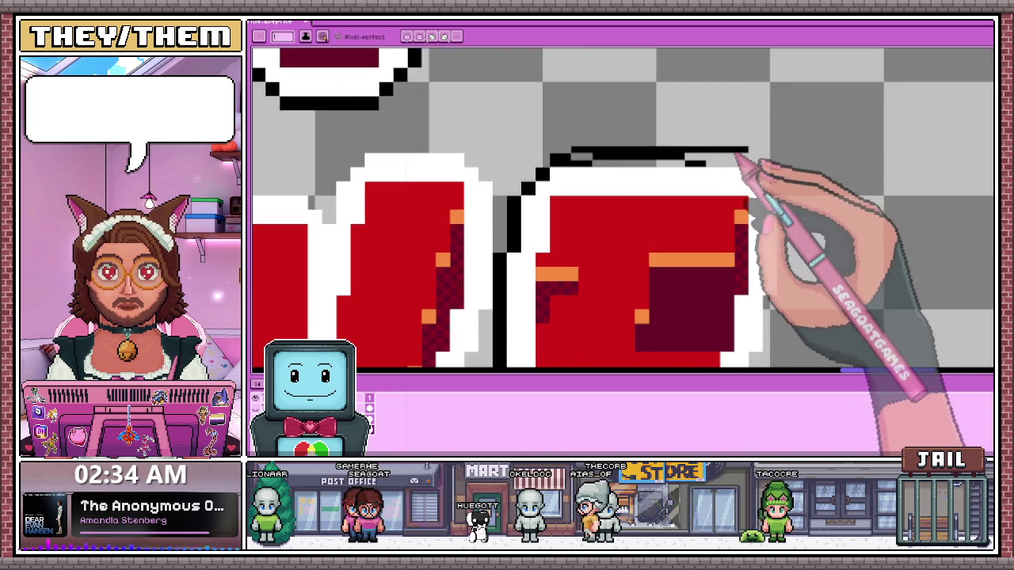
scroll(697, 142, up, 2)
scroll(515, 158, down, 1)
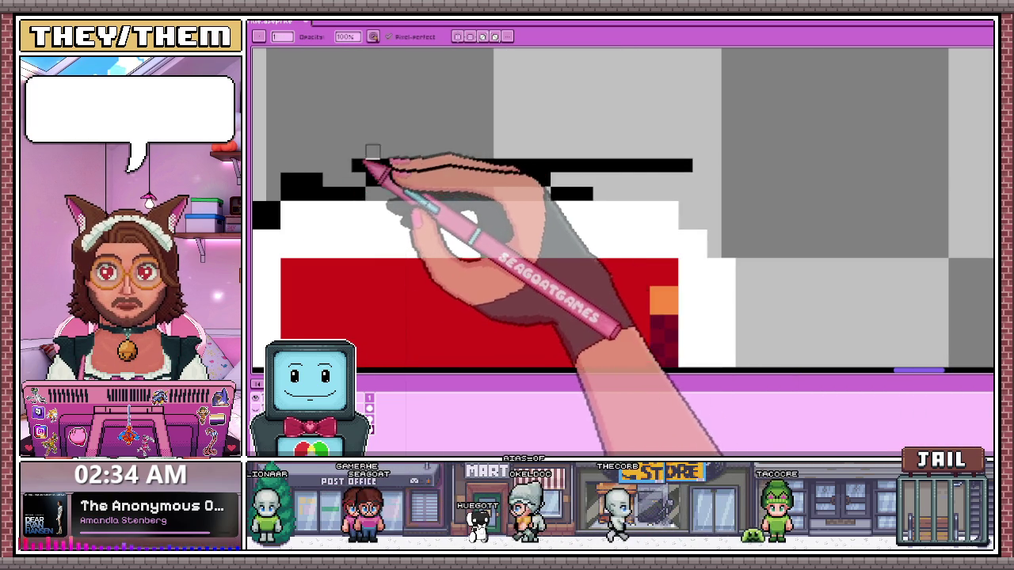
drag(373, 163, 679, 166)
mouse_move(444, 154)
mouse_down()
mouse_move(357, 166)
mouse_move(452, 186)
mouse_move(611, 190)
mouse_up()
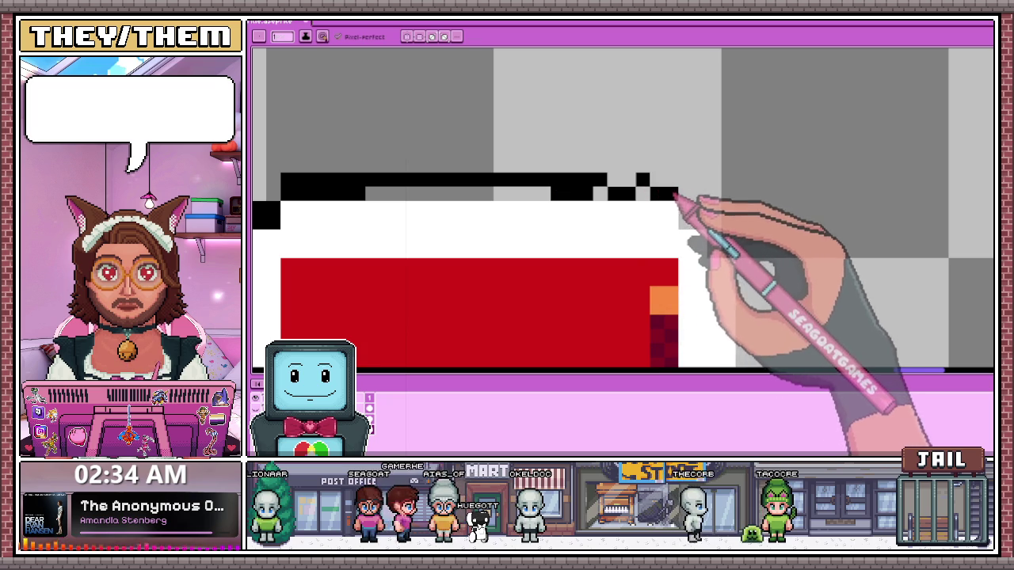
drag(677, 194, 365, 194)
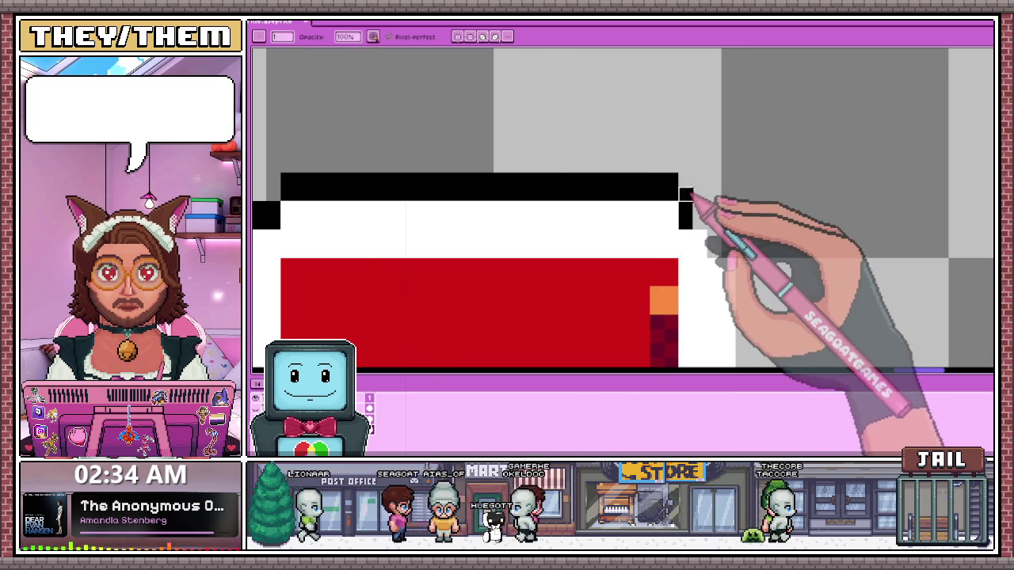
Fill the missing corner pixel in the E's black outline
scroll(452, 135, down, 2)
scroll(548, 136, up, 4)
click(542, 164)
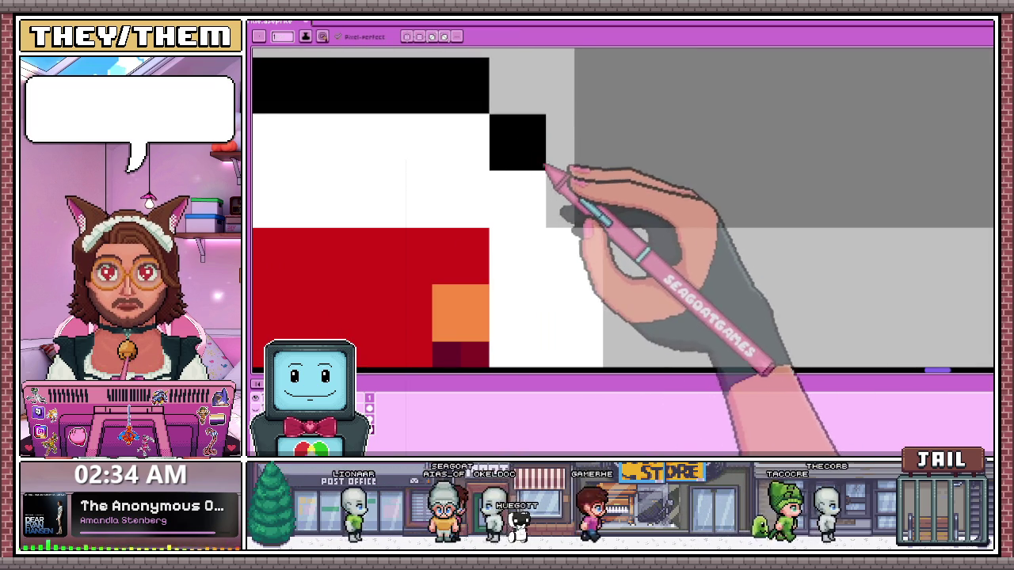
scroll(583, 190, down, 3)
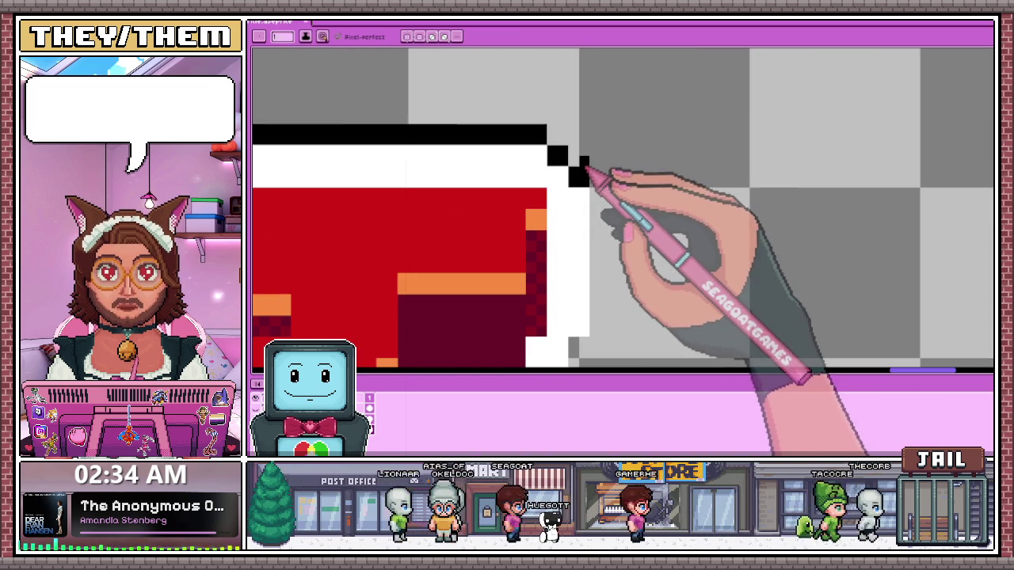
scroll(569, 169, down, 3)
scroll(600, 215, up, 3)
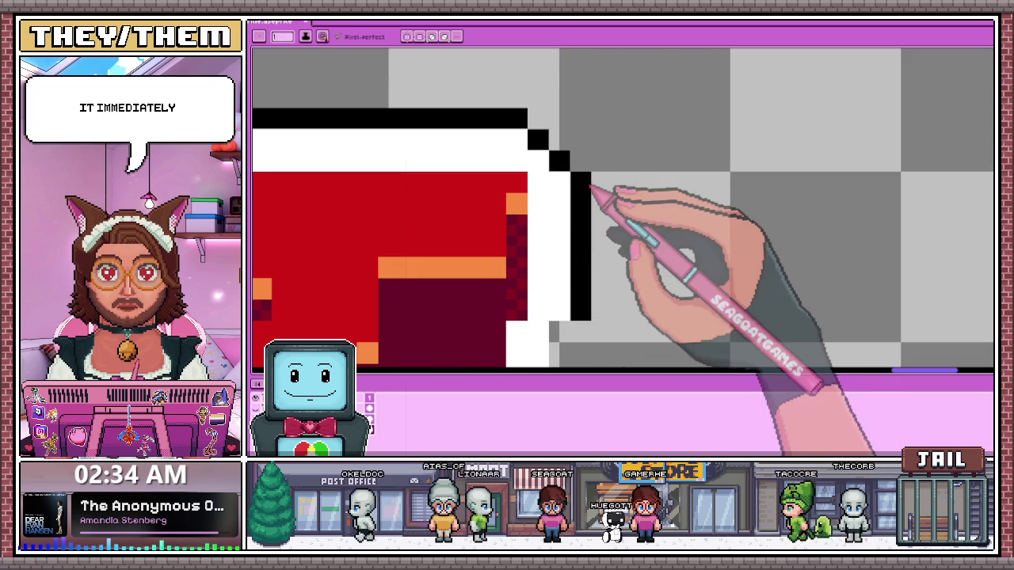
scroll(565, 84, down, 3)
scroll(552, 149, up, 3)
scroll(552, 149, up, 1)
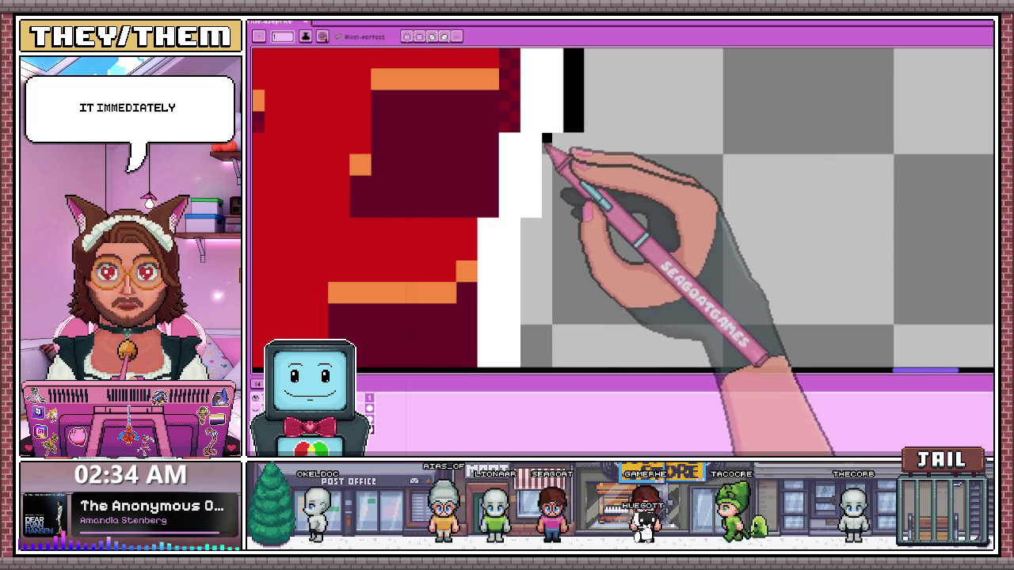
Add stair-step black outline pixels along the E's bottom edge and lower-left corner
scroll(559, 220, down, 3)
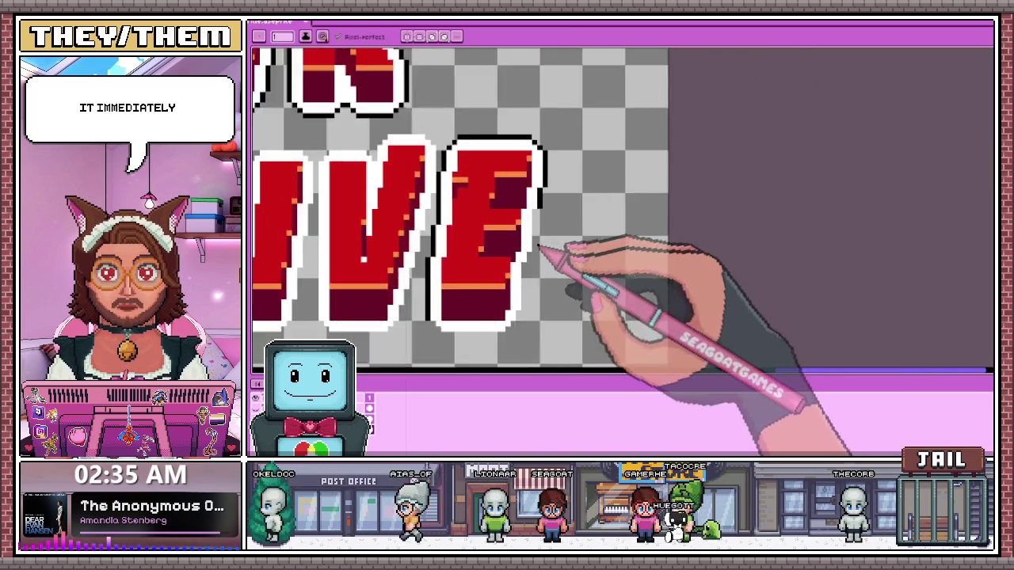
scroll(547, 253, up, 2)
scroll(529, 208, up, 1)
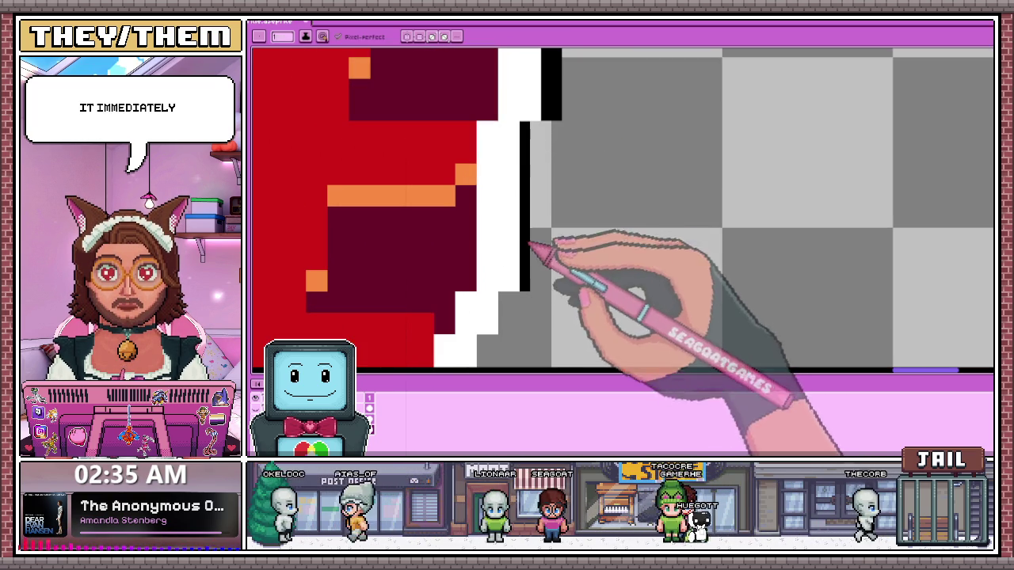
scroll(538, 281, down, 2)
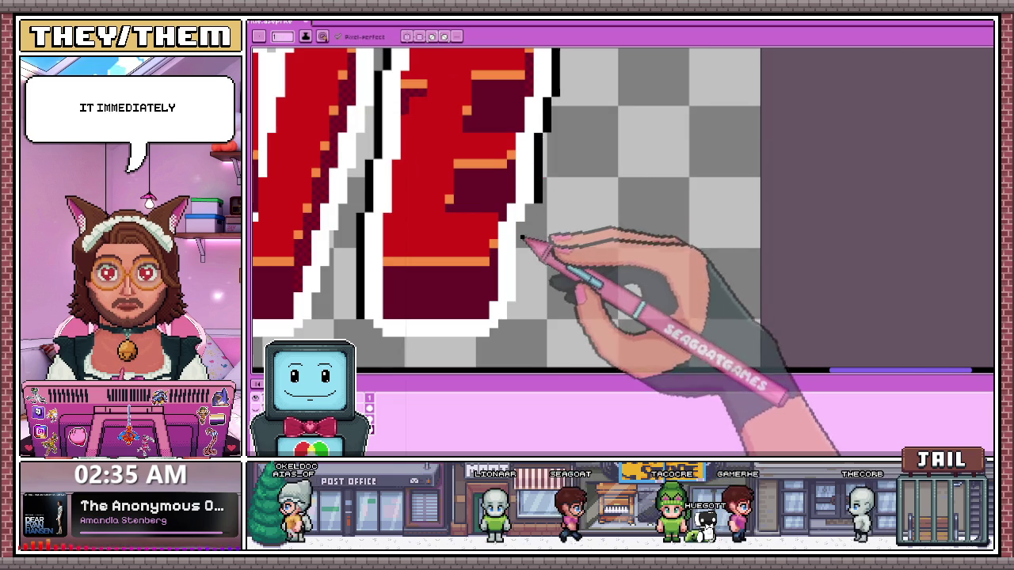
scroll(535, 196, up, 2)
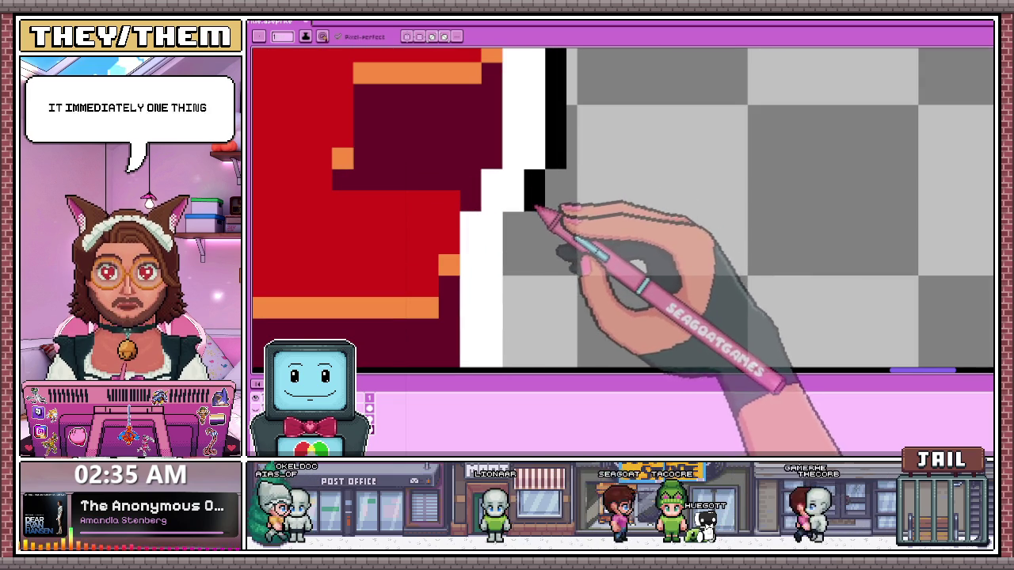
scroll(537, 207, down, 3)
scroll(531, 163, up, 2)
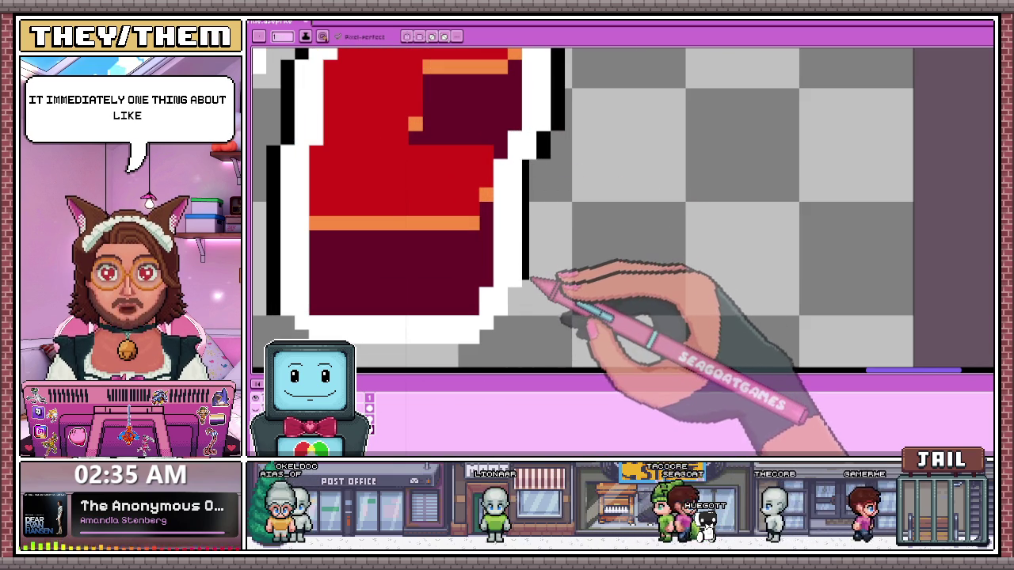
scroll(537, 169, down, 2)
scroll(525, 226, up, 1)
scroll(388, 288, up, 3)
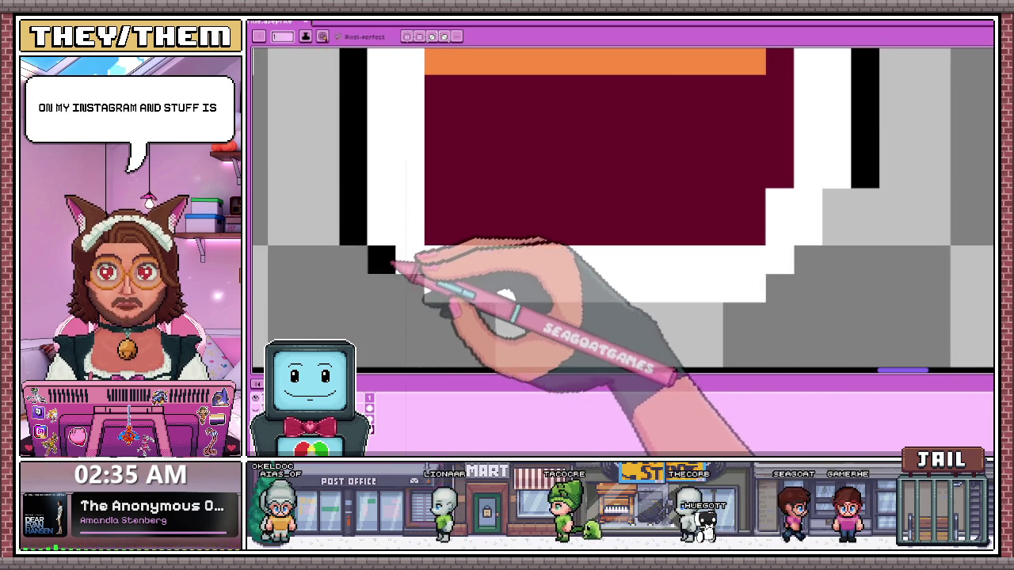
scroll(390, 270, down, 1)
scroll(391, 269, up, 1)
mouse_move(394, 269)
mouse_down()
mouse_move(408, 290)
mouse_move(752, 304)
mouse_up()
scroll(411, 293, down, 1)
scroll(423, 303, up, 1)
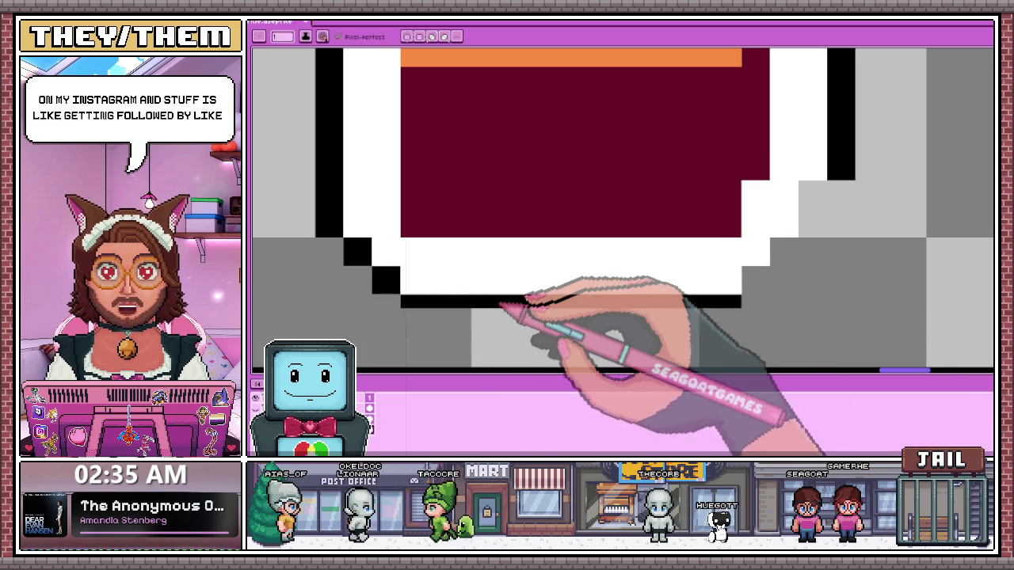
scroll(337, 257, down, 1)
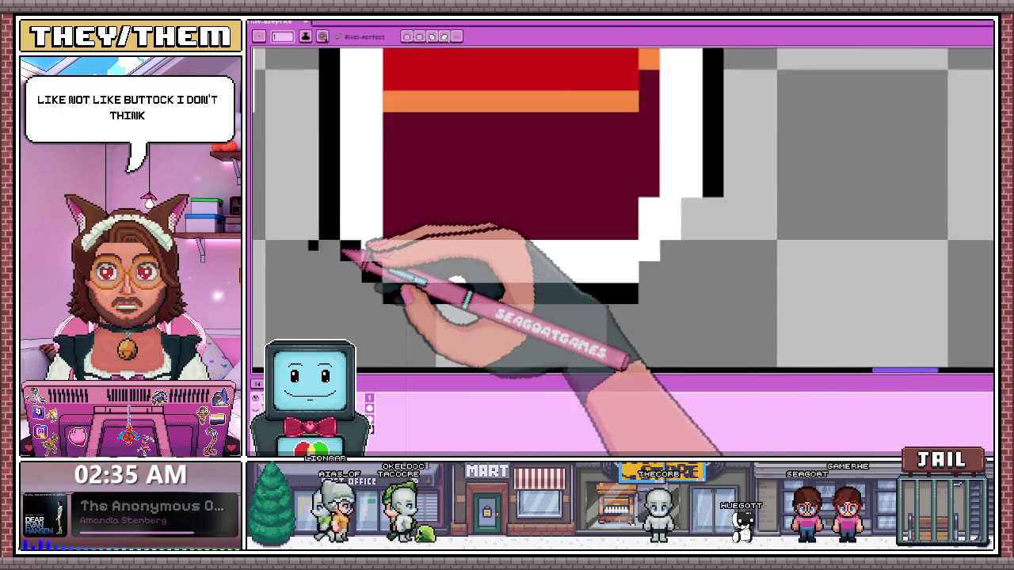
scroll(481, 230, down, 2)
scroll(481, 247, up, 3)
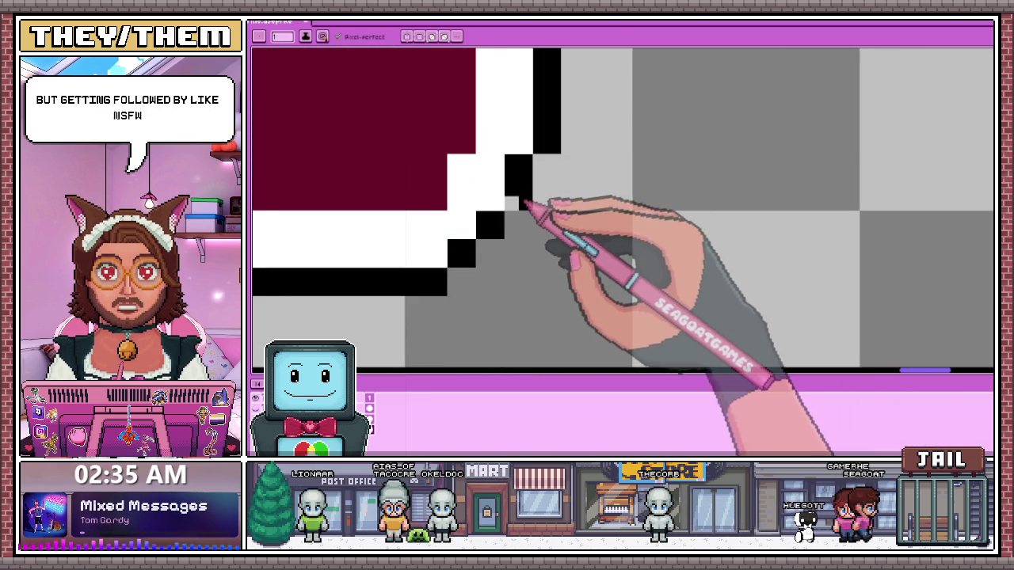
scroll(547, 167, down, 1)
scroll(539, 206, down, 2)
scroll(555, 199, down, 1)
scroll(618, 237, down, 2)
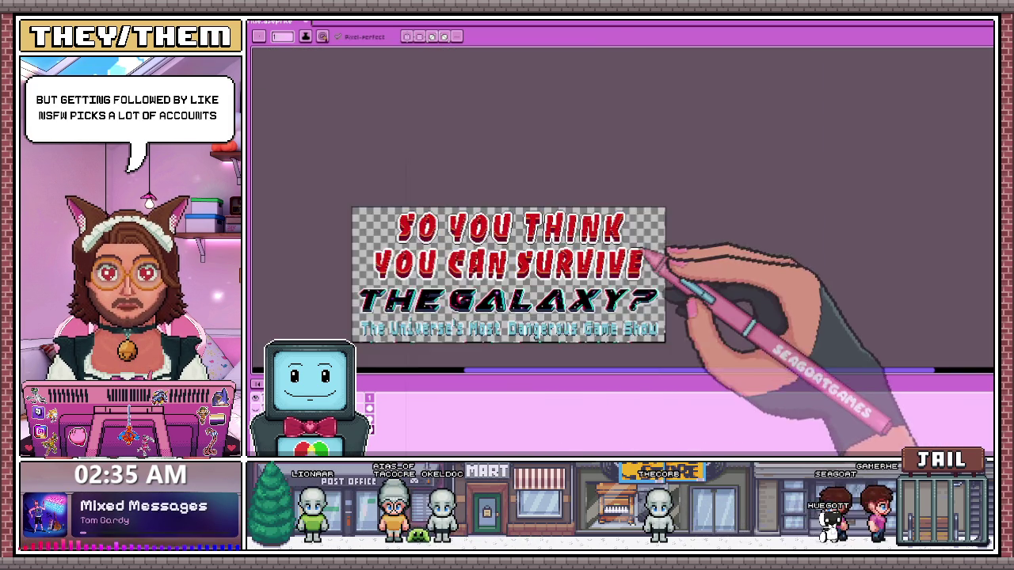
scroll(646, 254, up, 4)
Select the final E with the Rectangular Marquee, then cancel the first transform attempt
key(m)
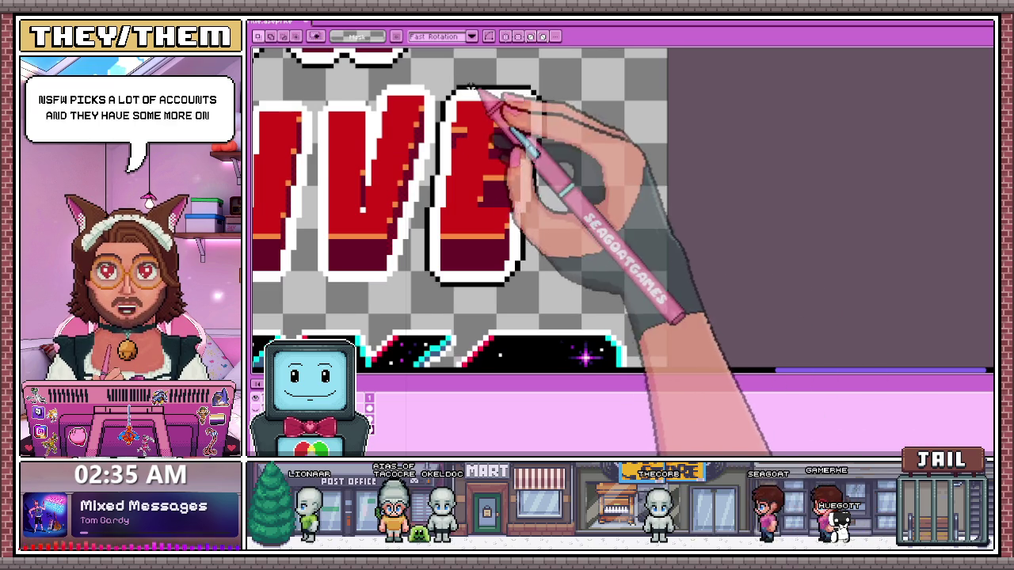
scroll(469, 88, down, 1)
drag(472, 68, 529, 212)
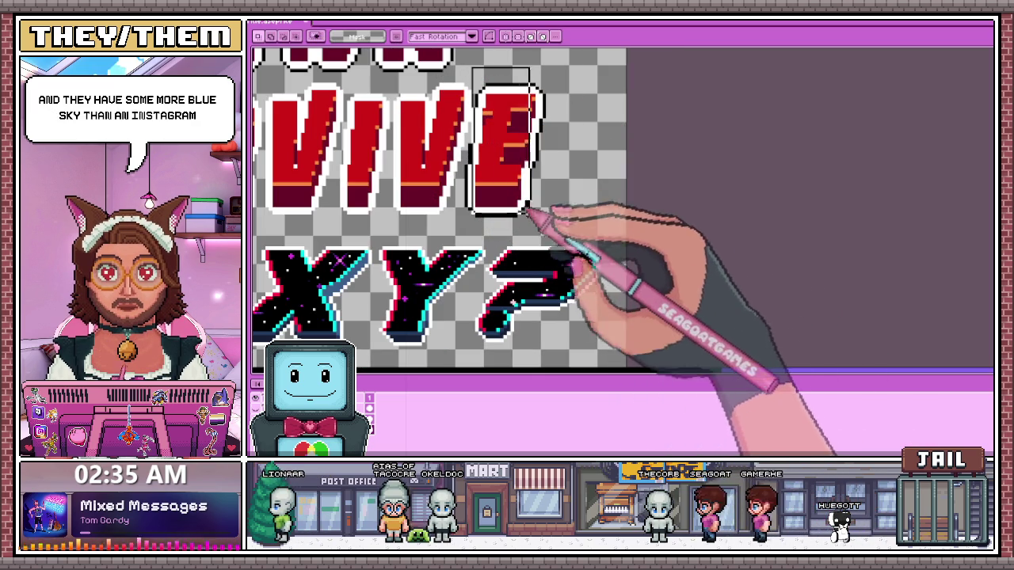
scroll(521, 147, up, 2)
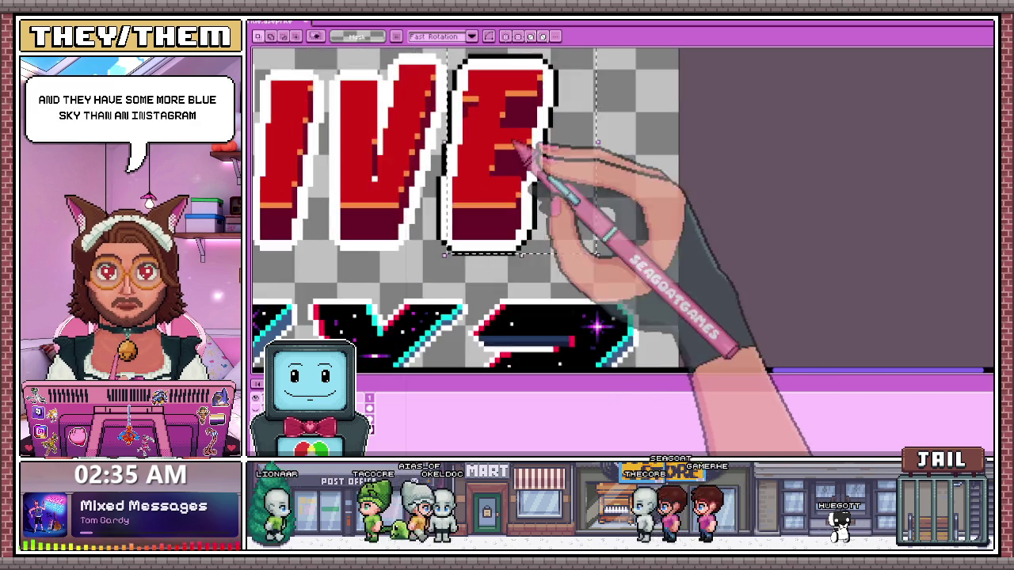
scroll(464, 271, up, 1)
scroll(543, 233, down, 3)
scroll(473, 158, up, 2)
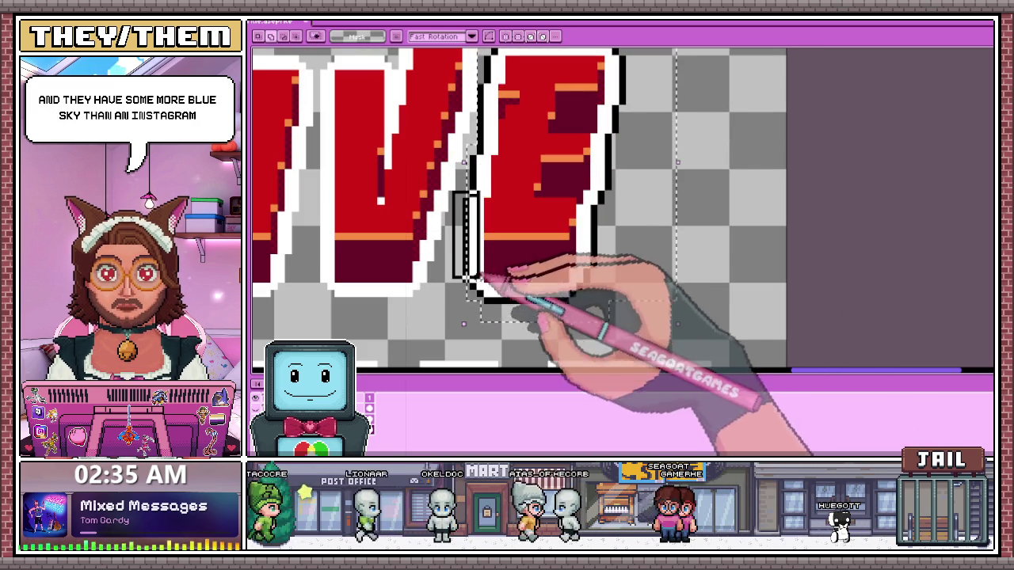
scroll(526, 169, down, 2)
click(526, 168)
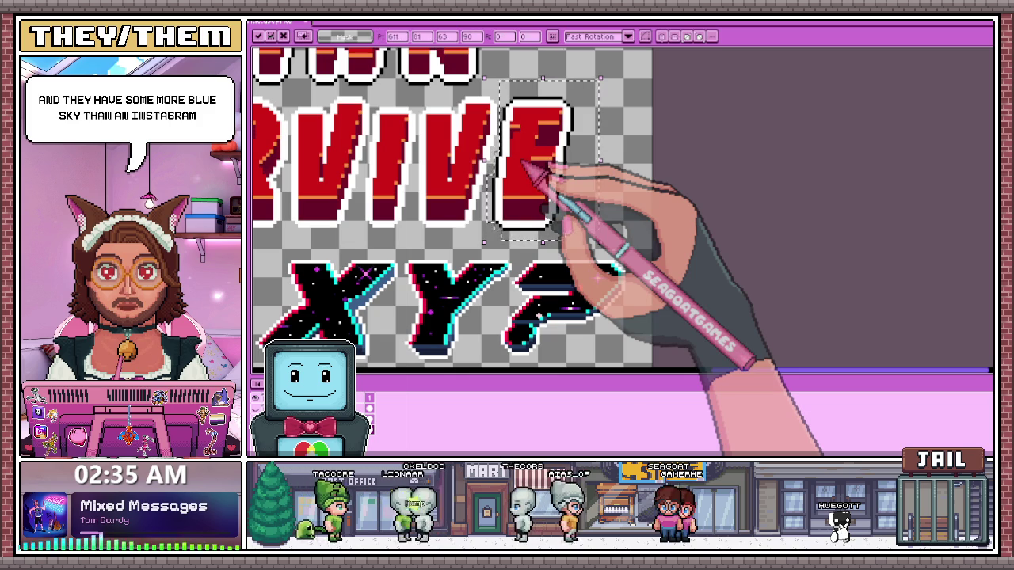
key(Return)
scroll(503, 131, up, 2)
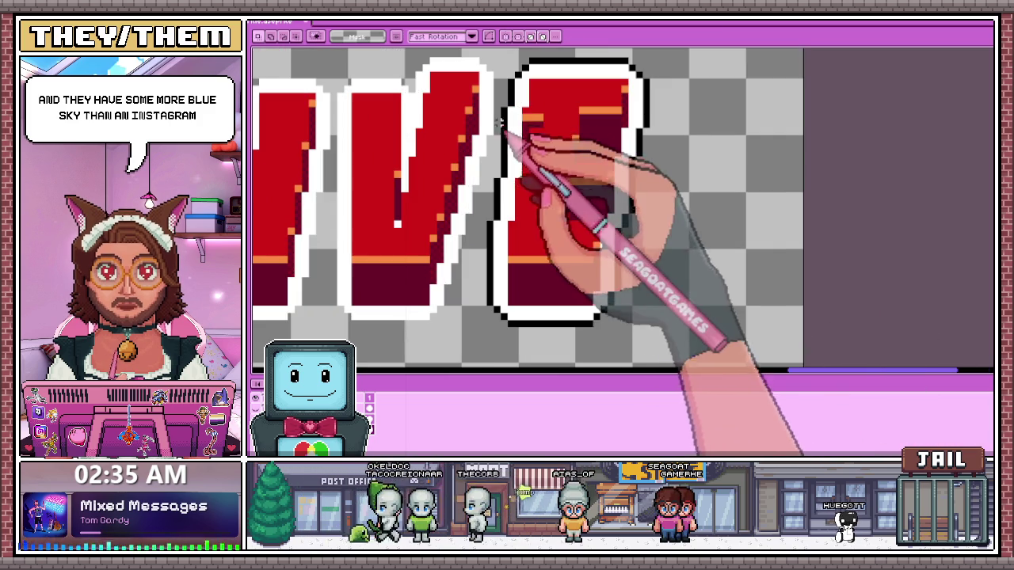
Reselect the E and skew it to lean like the V and I, then apply
key(b)
scroll(521, 159, up, 1)
scroll(532, 170, down, 1)
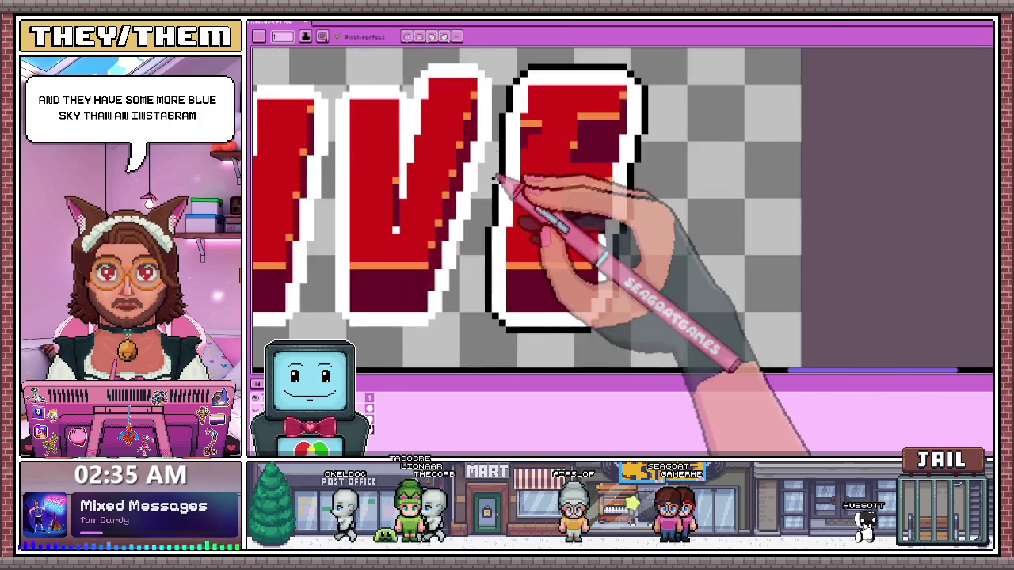
scroll(507, 130, down, 1)
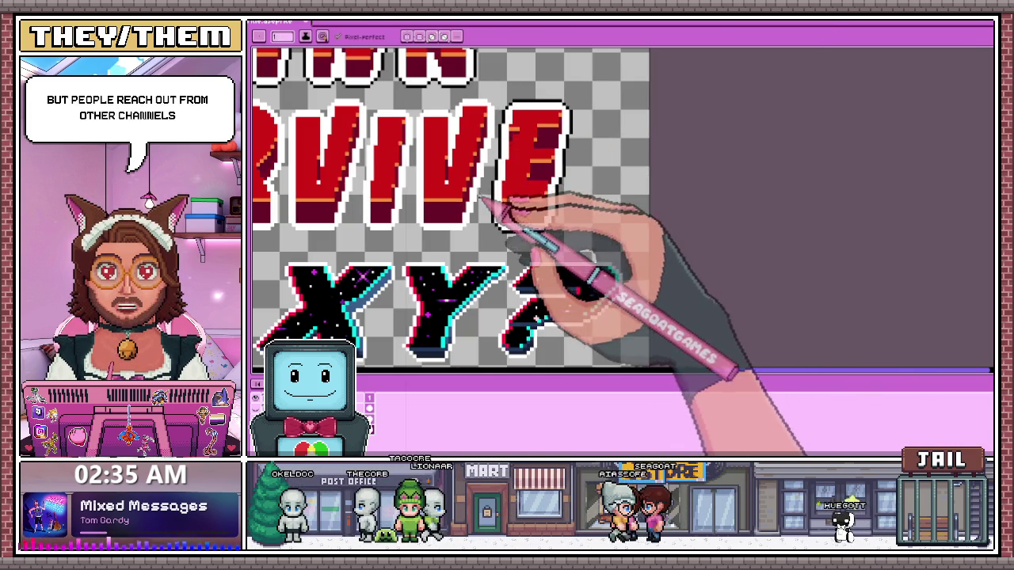
key(v)
scroll(499, 111, up, 2)
scroll(493, 83, down, 1)
drag(492, 81, 632, 338)
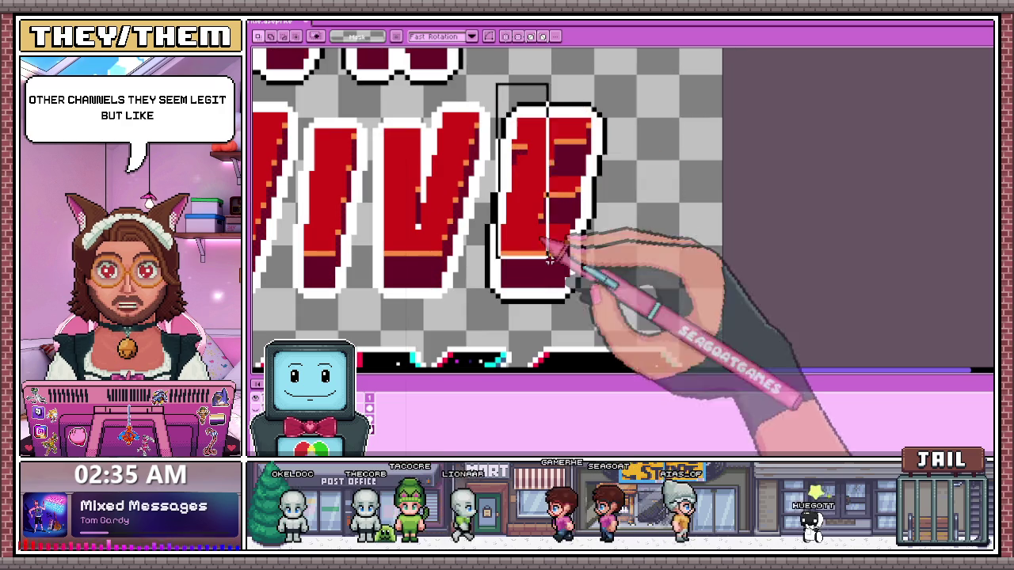
drag(483, 184, 503, 272)
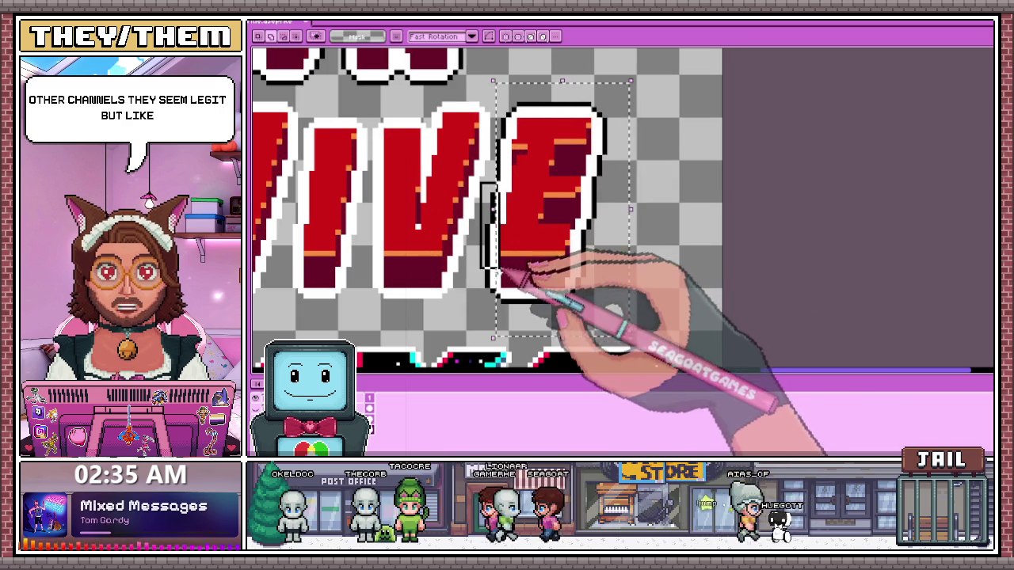
key(ctrl+d)
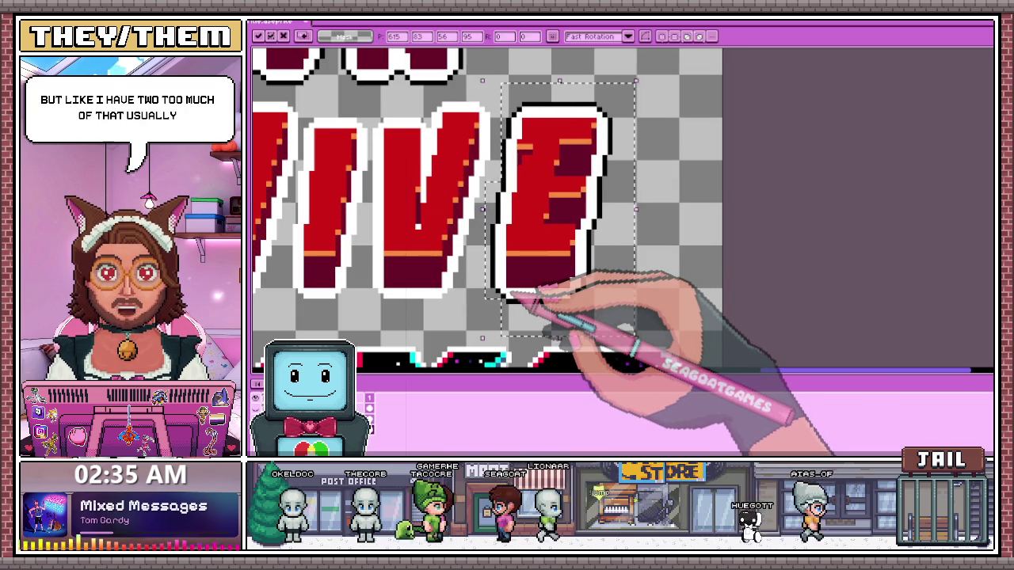
scroll(544, 186, up, 2)
scroll(502, 140, up, 2)
scroll(494, 199, down, 1)
Redraw the black outline along the slanted E's top edge with the Pencil
key(b)
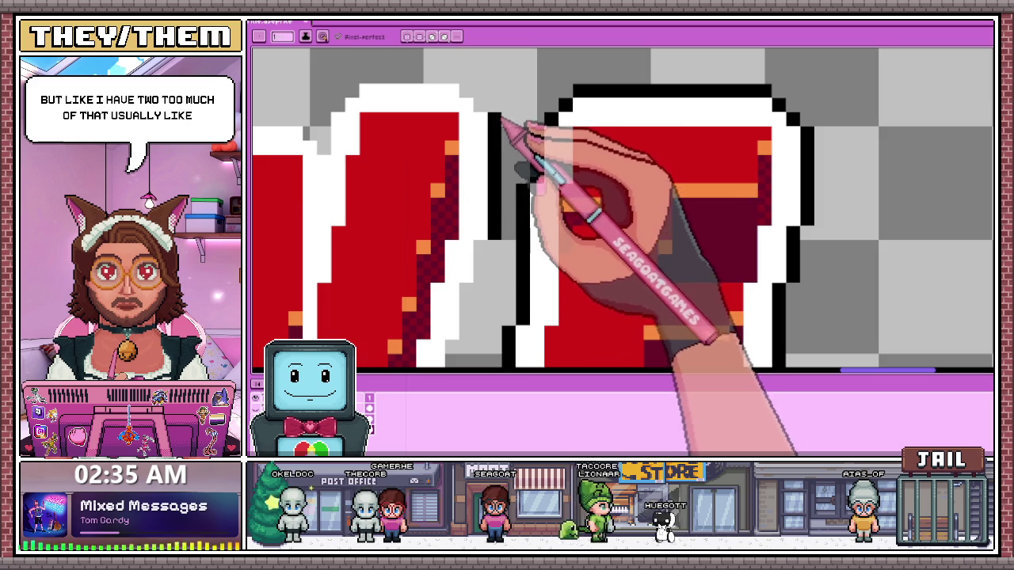
scroll(491, 124, up, 1)
scroll(495, 136, down, 2)
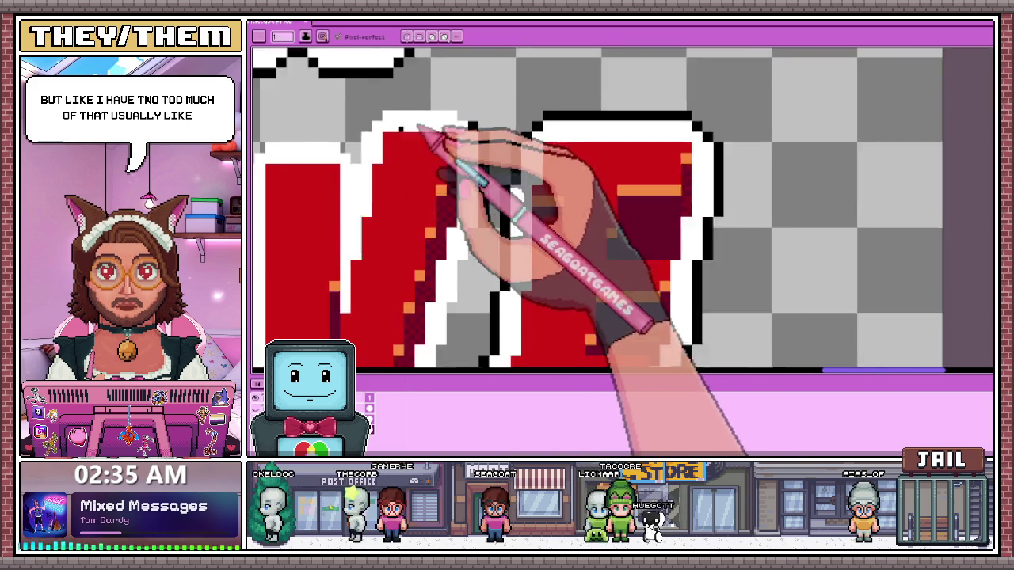
scroll(362, 158, up, 1)
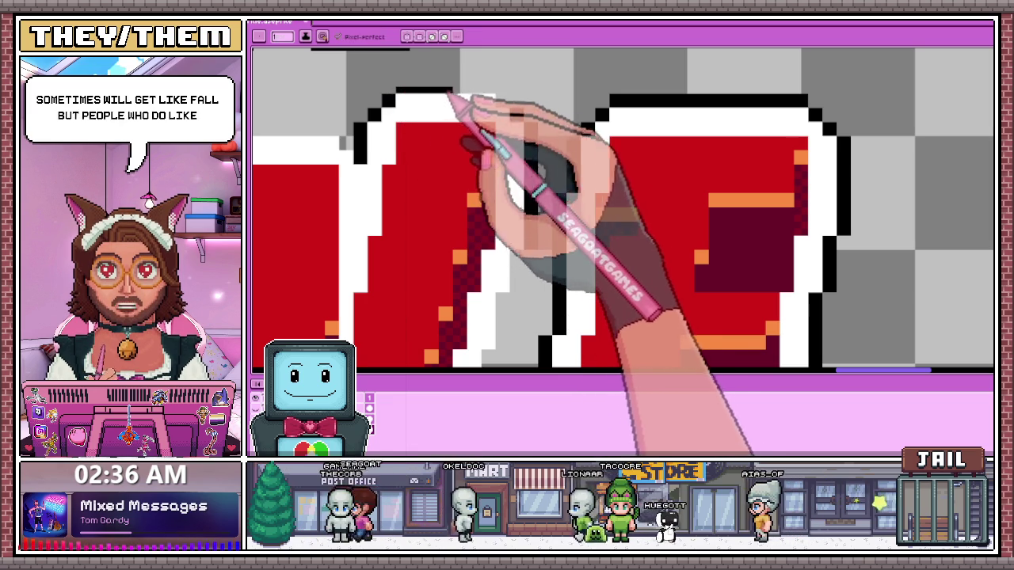
drag(493, 86, 410, 86)
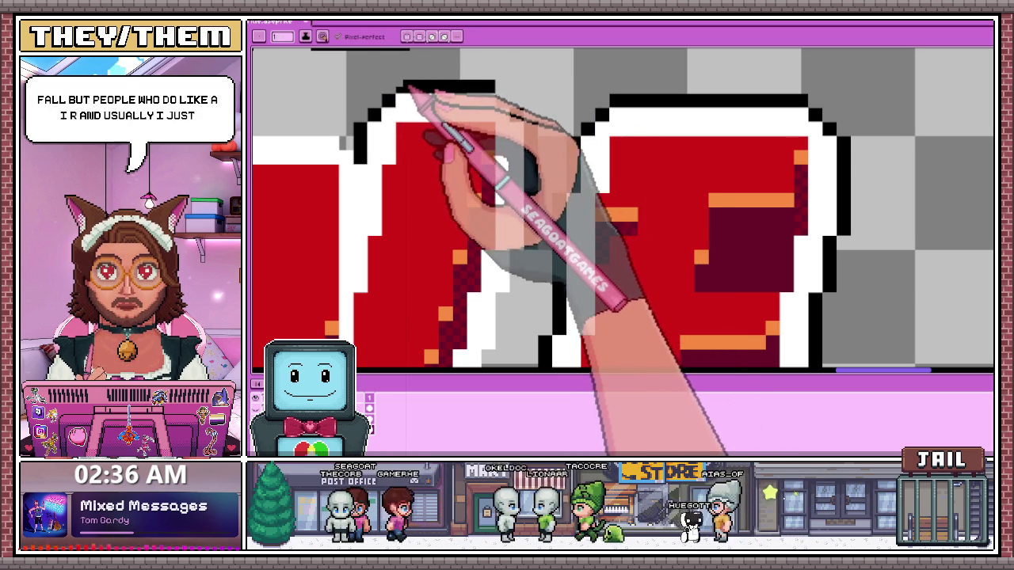
Draw a vertical line of black outline pixels along the E's left edge
scroll(502, 103, up, 1)
scroll(509, 106, down, 1)
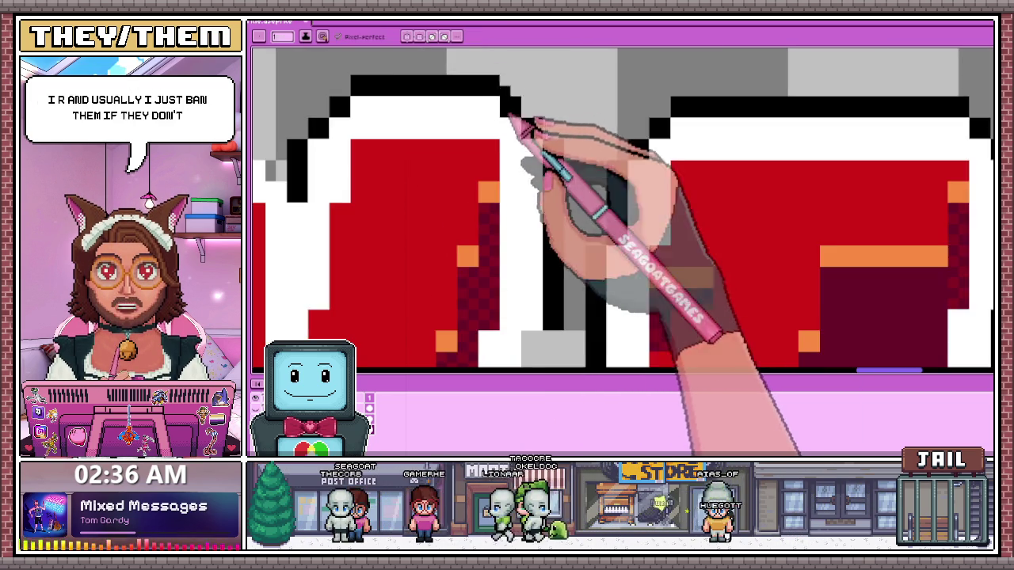
scroll(525, 125, down, 1)
scroll(501, 128, down, 1)
scroll(523, 210, up, 2)
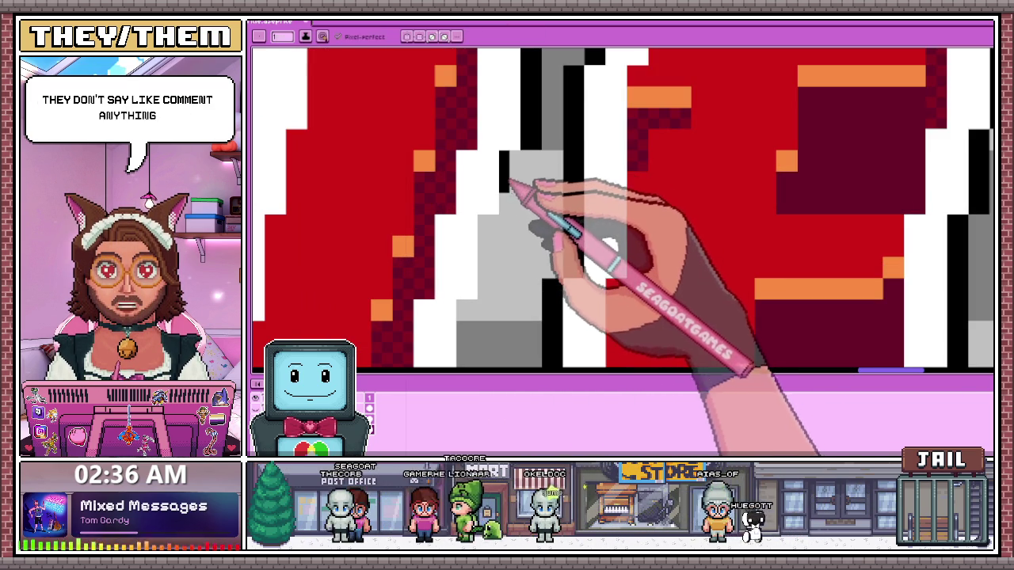
scroll(521, 156, down, 2)
scroll(500, 141, up, 1)
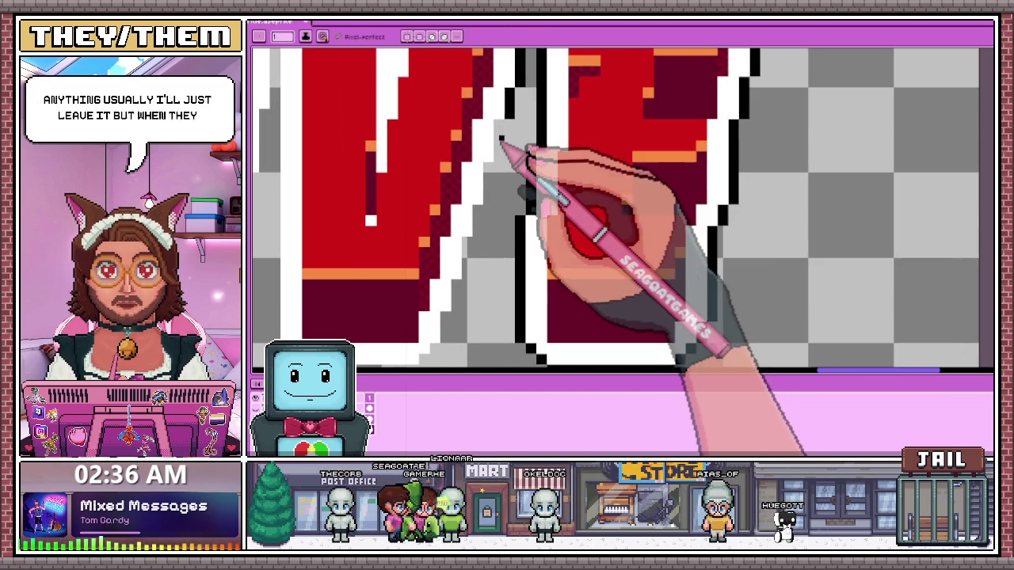
scroll(507, 143, up, 1)
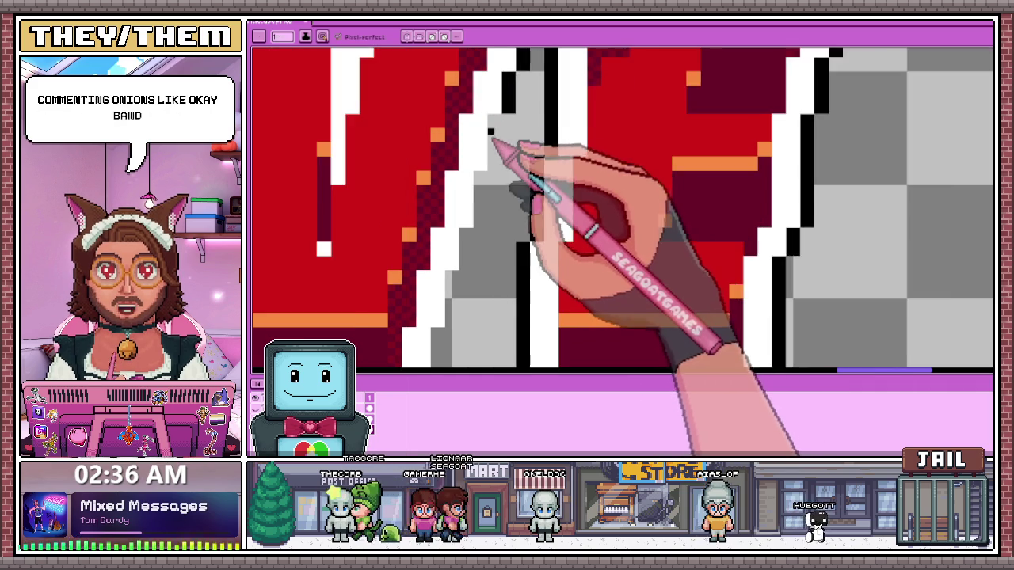
scroll(488, 115, up, 1)
scroll(505, 142, down, 1)
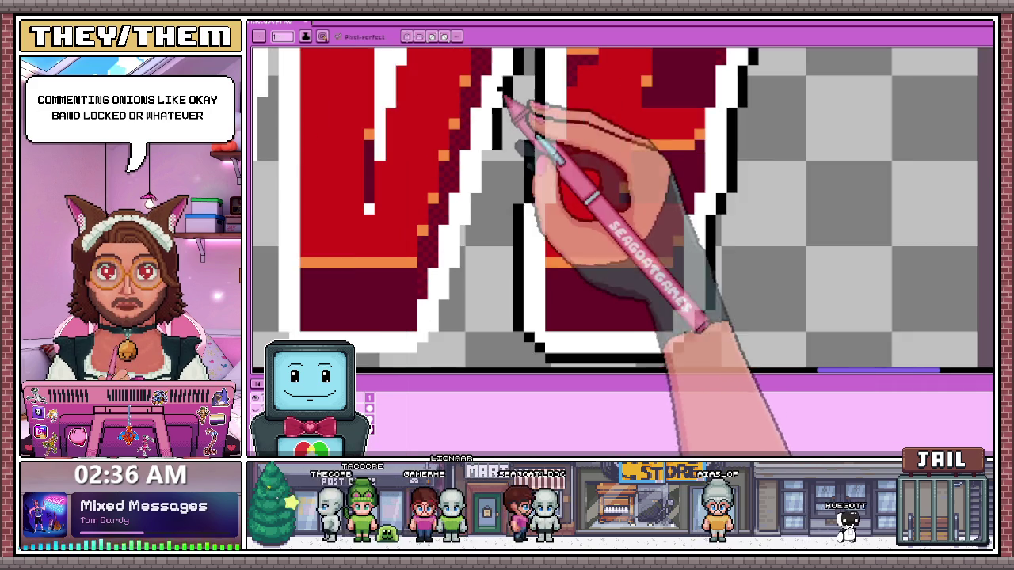
scroll(474, 194, up, 1)
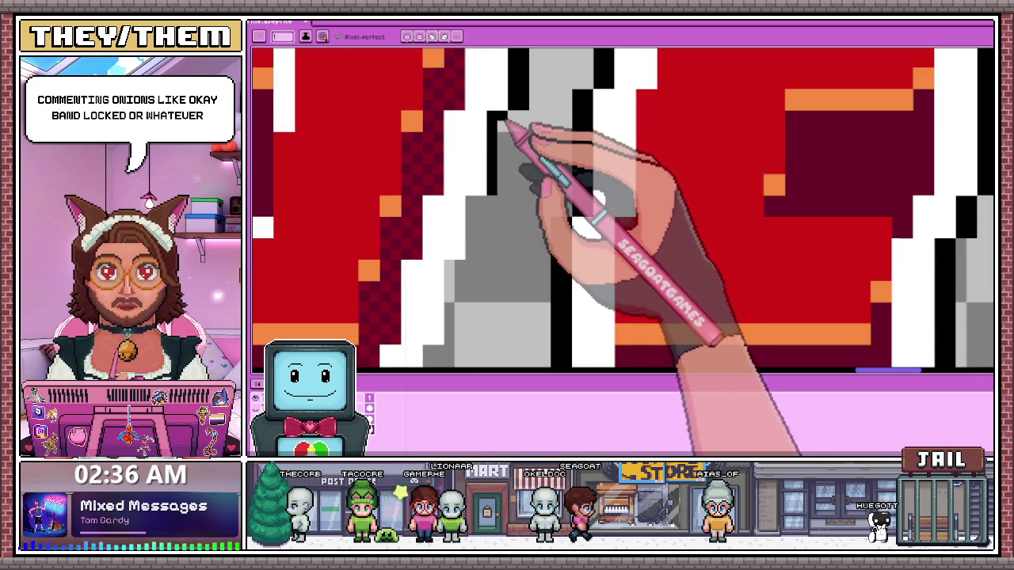
scroll(507, 159, down, 1)
scroll(509, 170, up, 1)
scroll(494, 181, up, 1)
scroll(469, 219, up, 1)
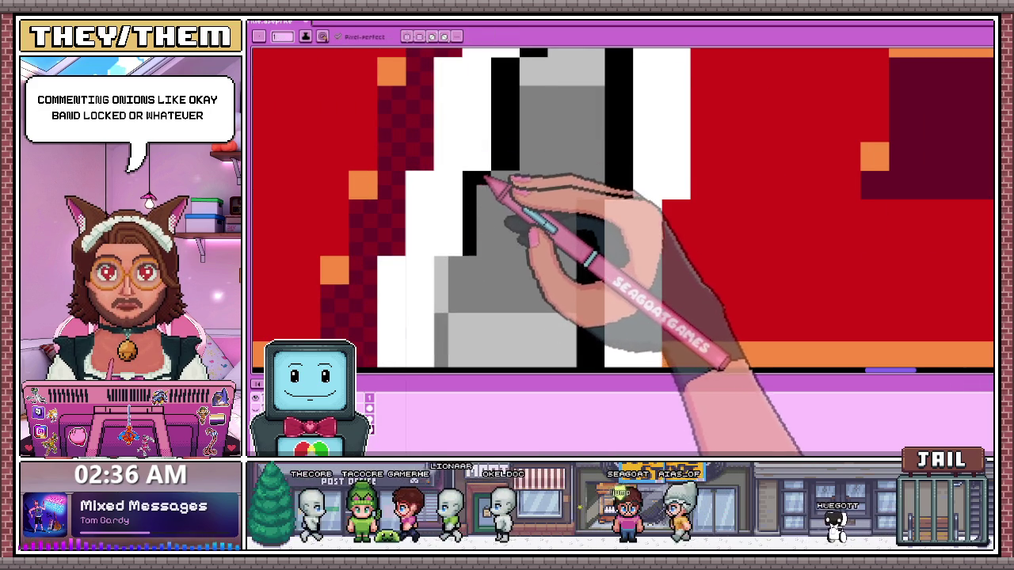
scroll(485, 250, down, 2)
scroll(466, 230, up, 1)
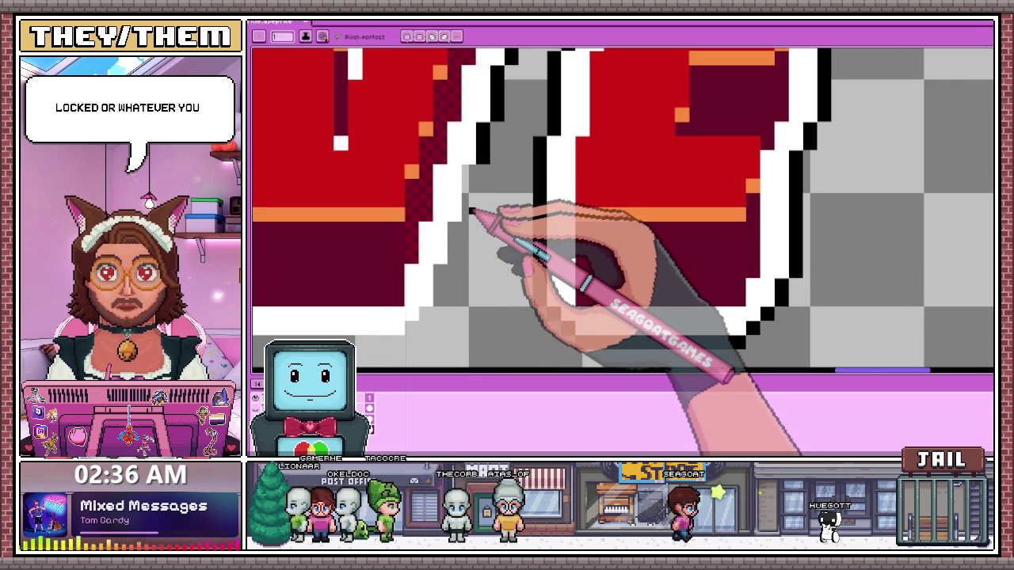
scroll(479, 176, up, 1)
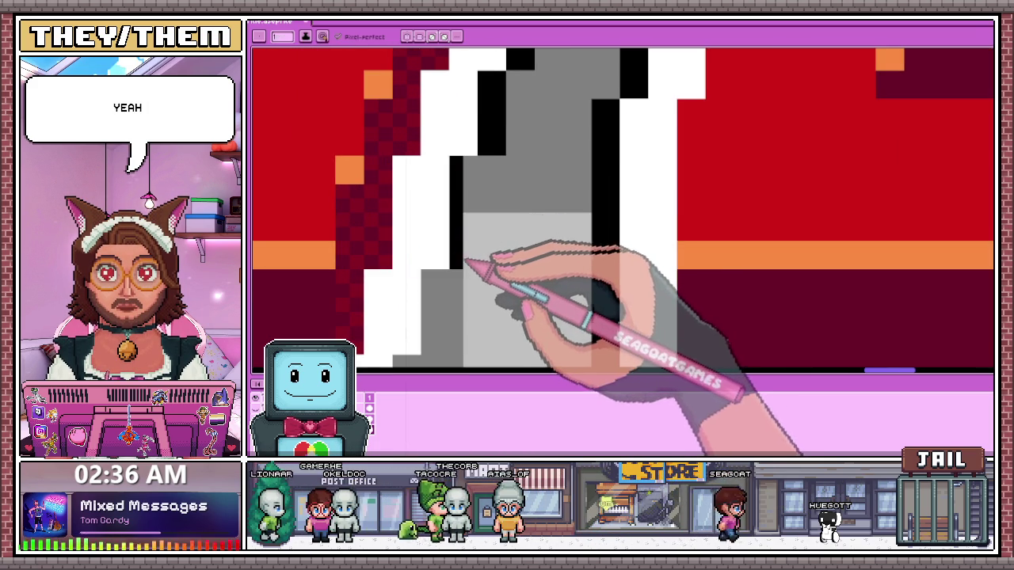
scroll(475, 173, down, 1)
scroll(475, 171, down, 1)
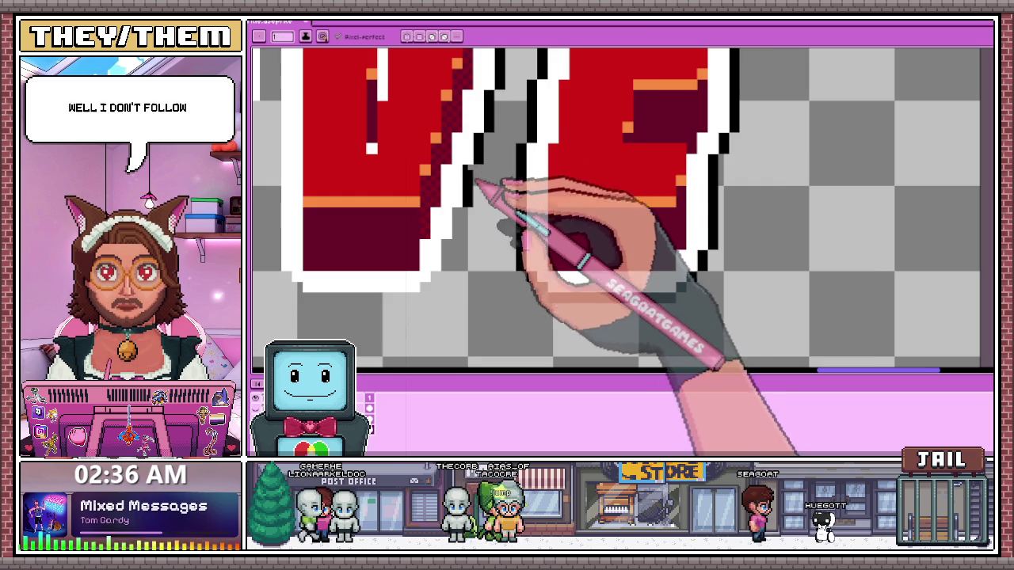
scroll(476, 168, up, 1)
scroll(475, 168, up, 1)
scroll(473, 210, up, 1)
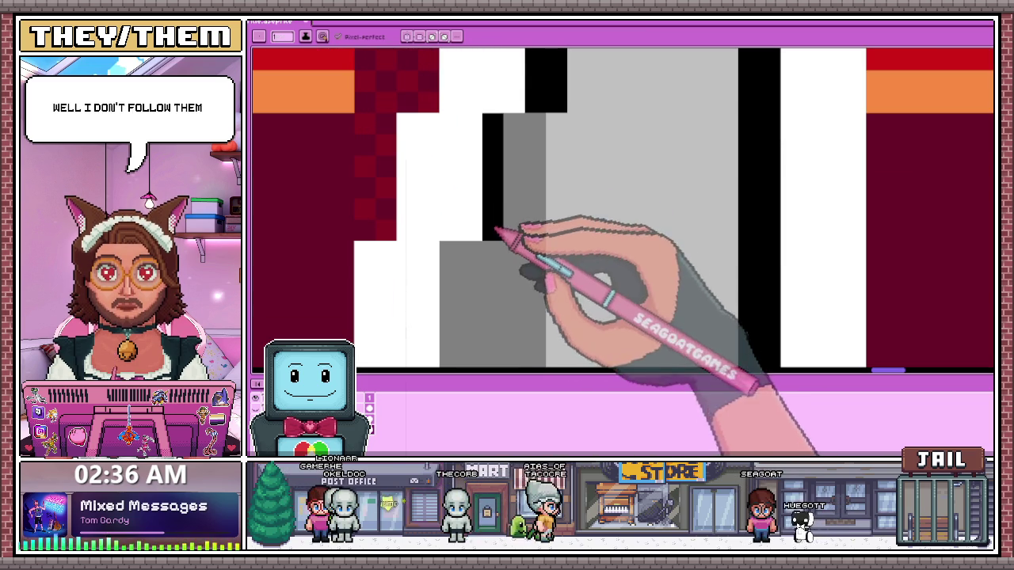
scroll(511, 158, down, 2)
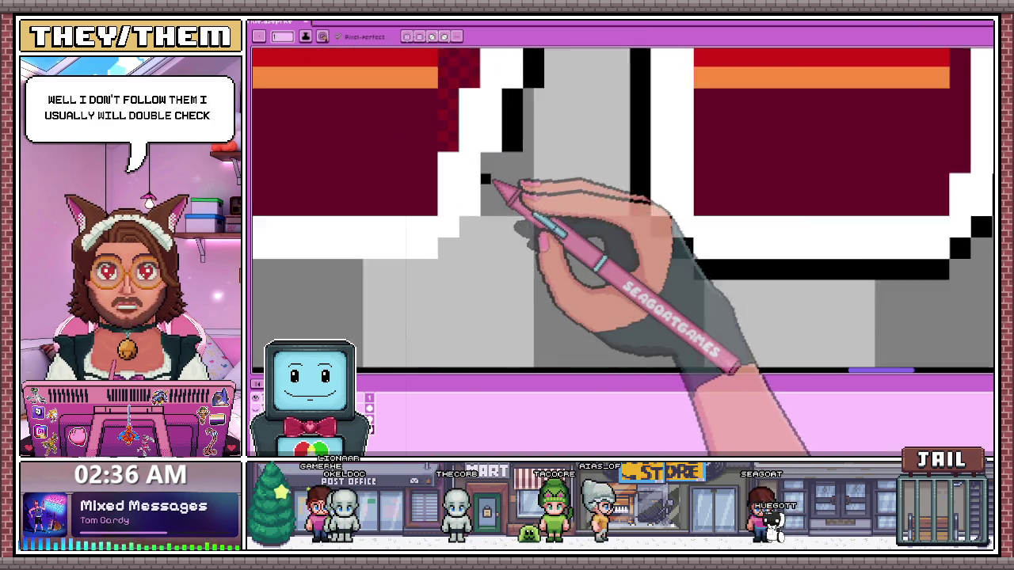
scroll(497, 182, up, 1)
drag(491, 153, 494, 236)
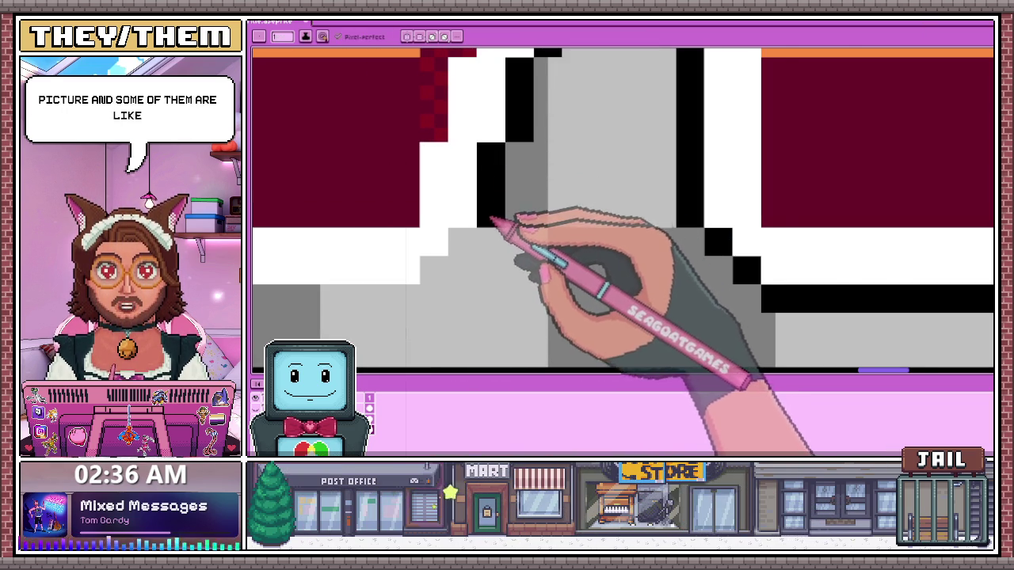
scroll(475, 210, down, 1)
scroll(465, 202, up, 2)
scroll(485, 162, down, 2)
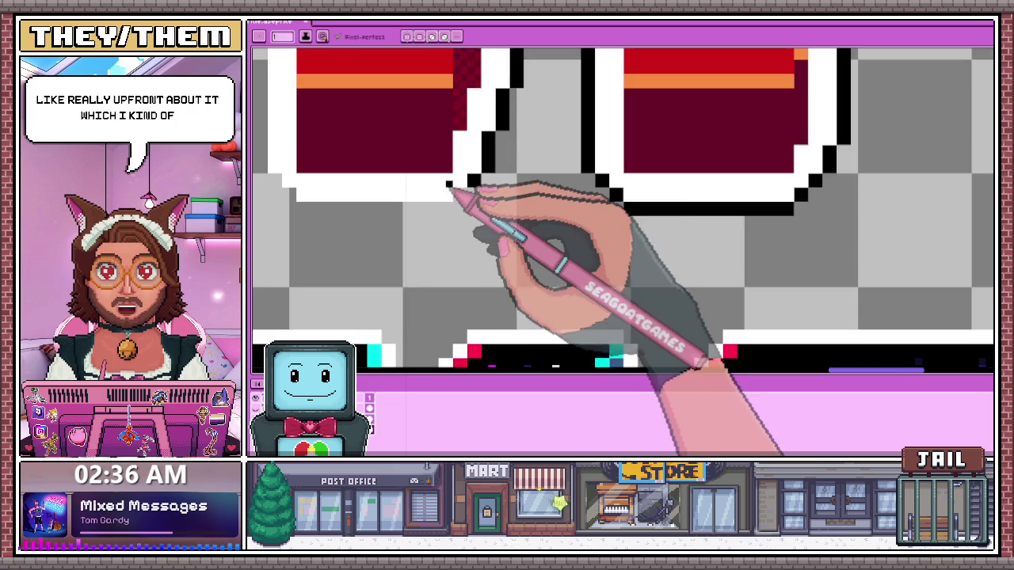
Draw a black outline row beneath the white border of a SURVIVE letter
scroll(453, 197, up, 1)
scroll(472, 204, down, 2)
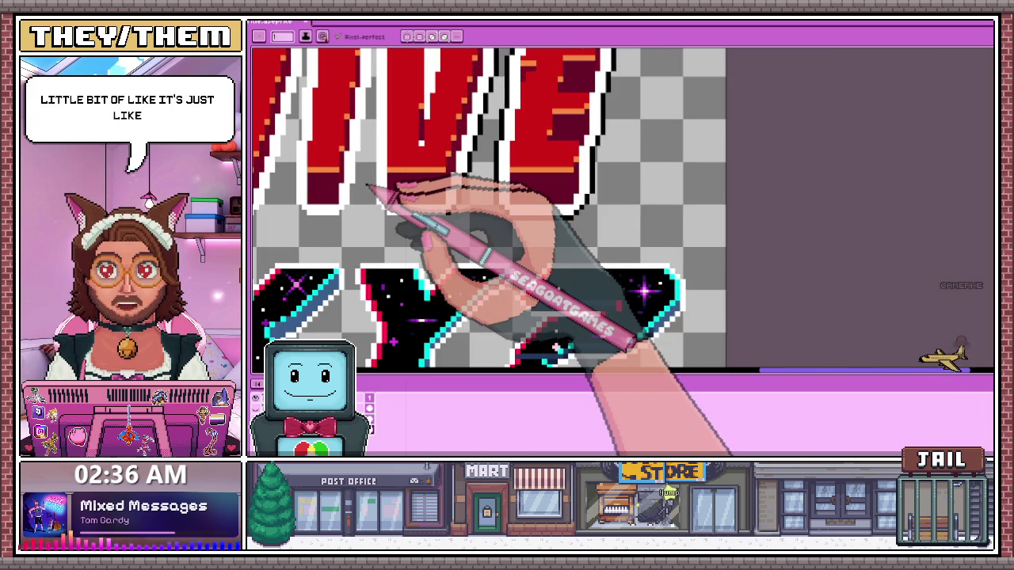
scroll(372, 190, up, 1)
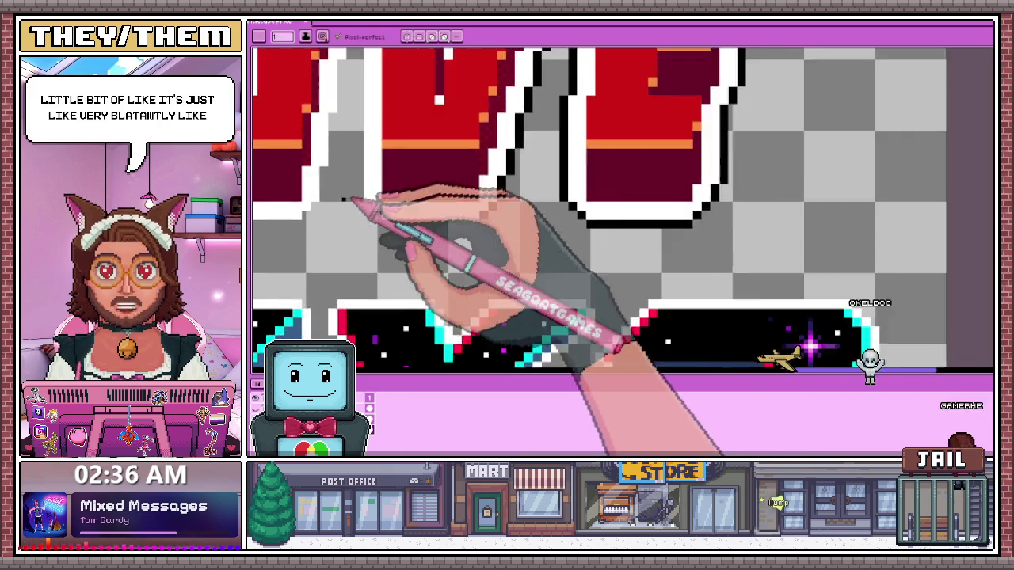
scroll(373, 207, up, 1)
scroll(381, 210, up, 1)
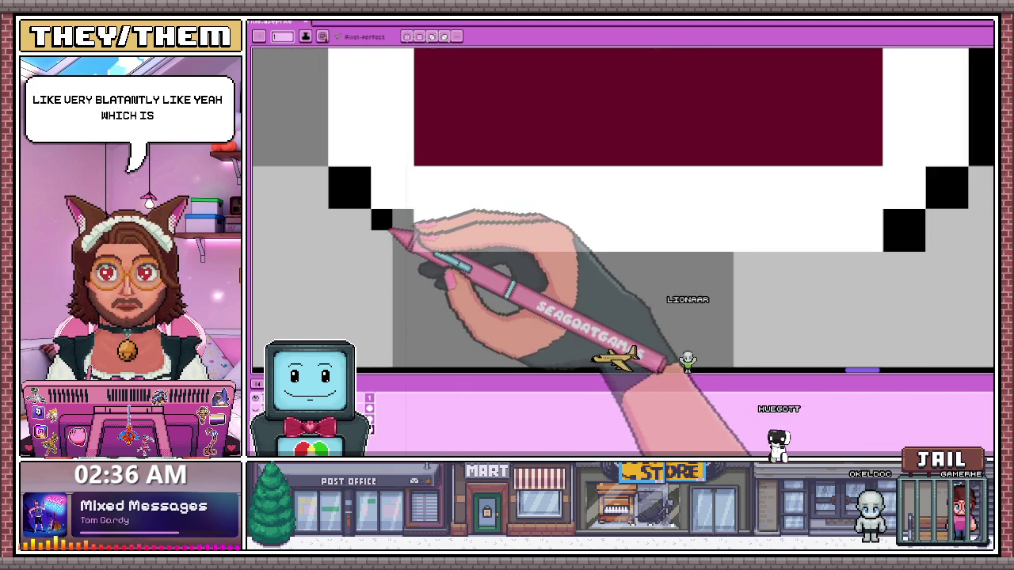
scroll(413, 252, down, 1)
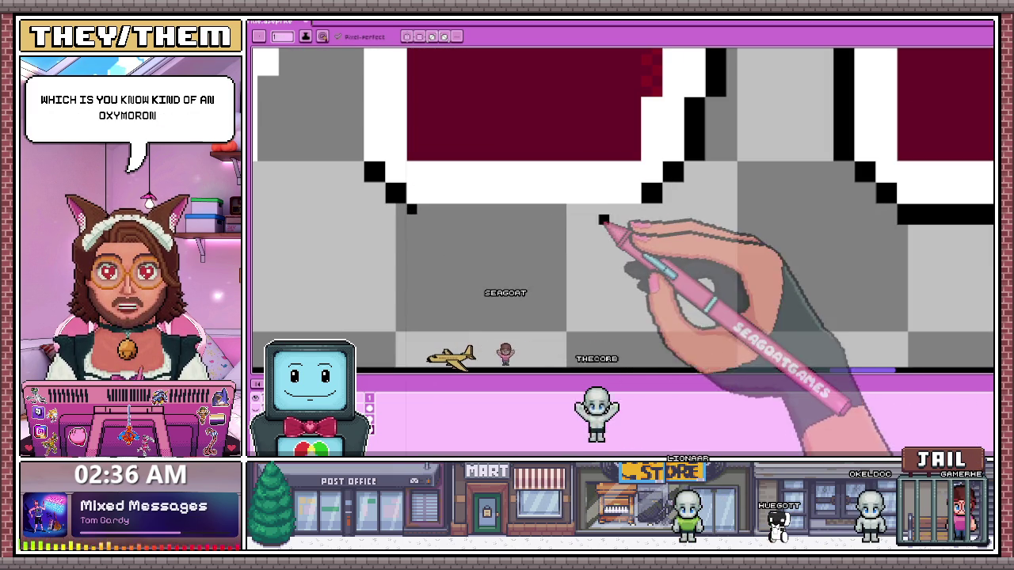
drag(410, 209, 638, 214)
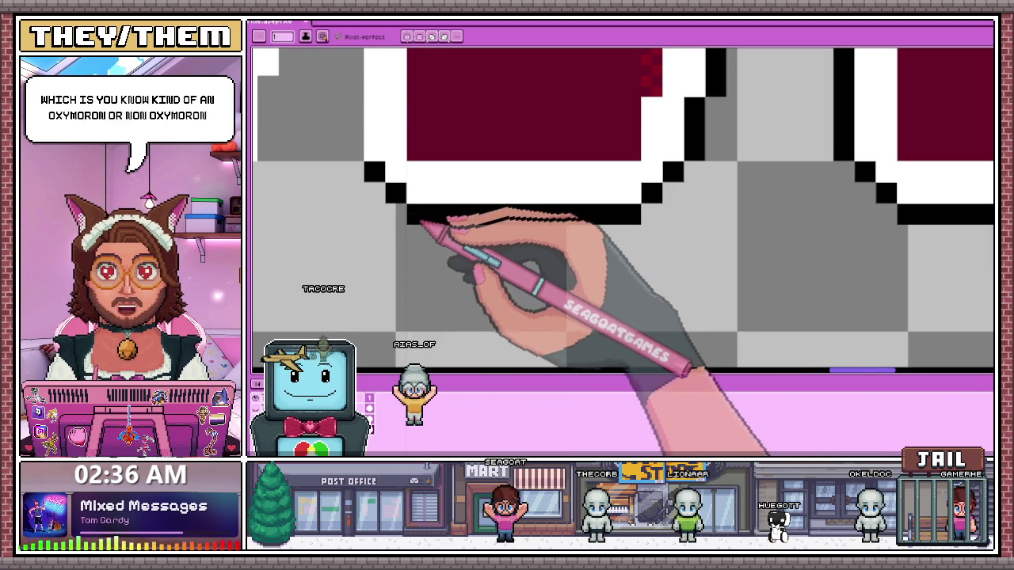
Draw another black outline row under the next letter's white border and place a single black pixel
scroll(430, 241, down, 2)
scroll(408, 262, up, 1)
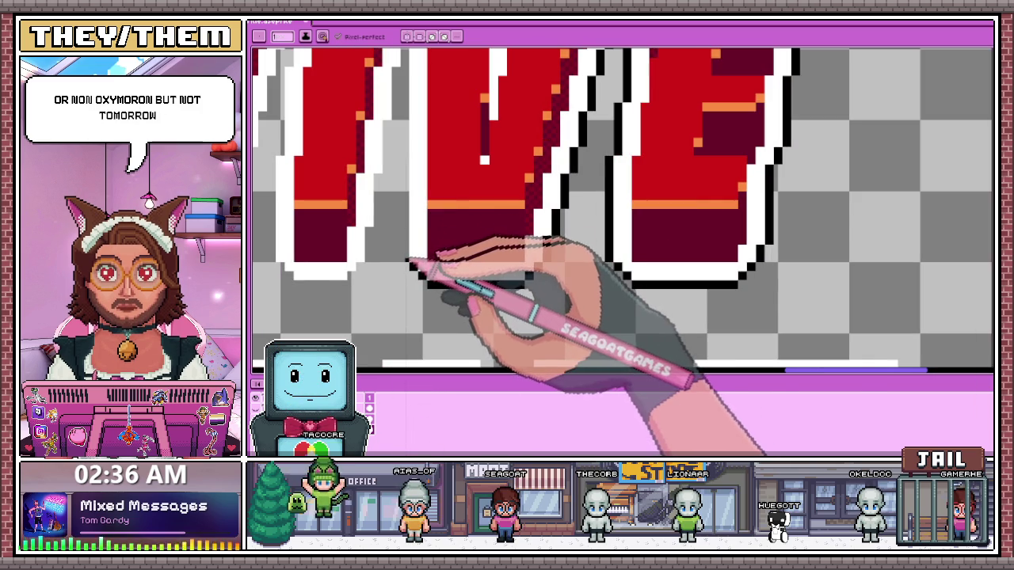
scroll(427, 266, down, 1)
scroll(452, 283, down, 1)
scroll(446, 238, up, 1)
scroll(452, 170, up, 2)
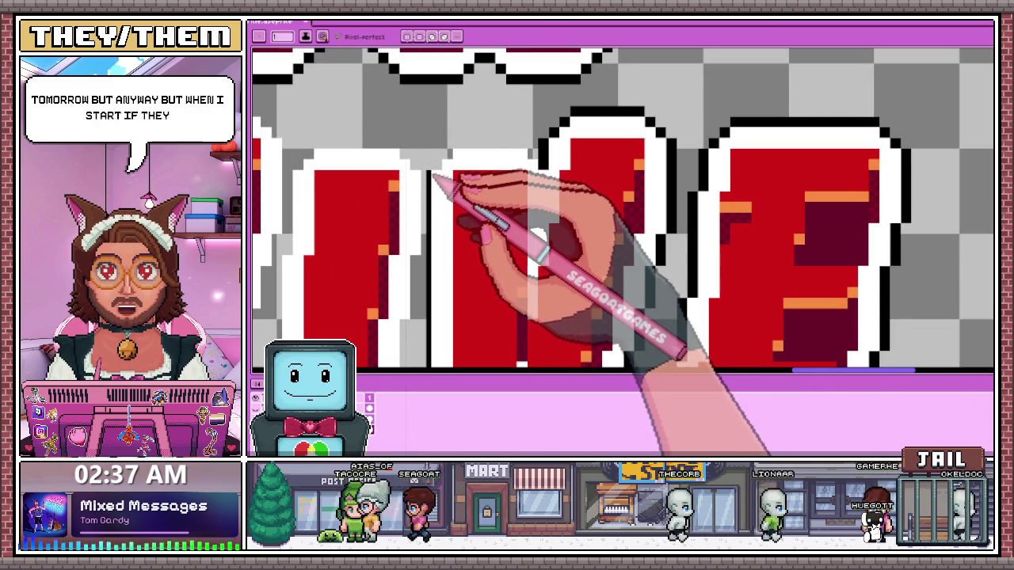
scroll(447, 190, down, 1)
scroll(444, 308, up, 2)
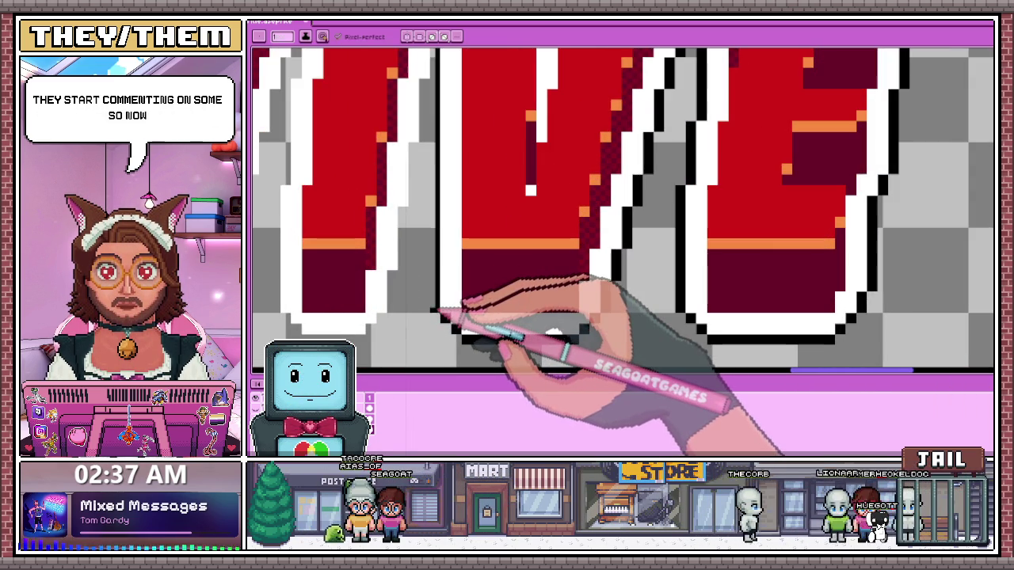
scroll(437, 309, down, 1)
scroll(430, 305, down, 1)
scroll(446, 208, up, 2)
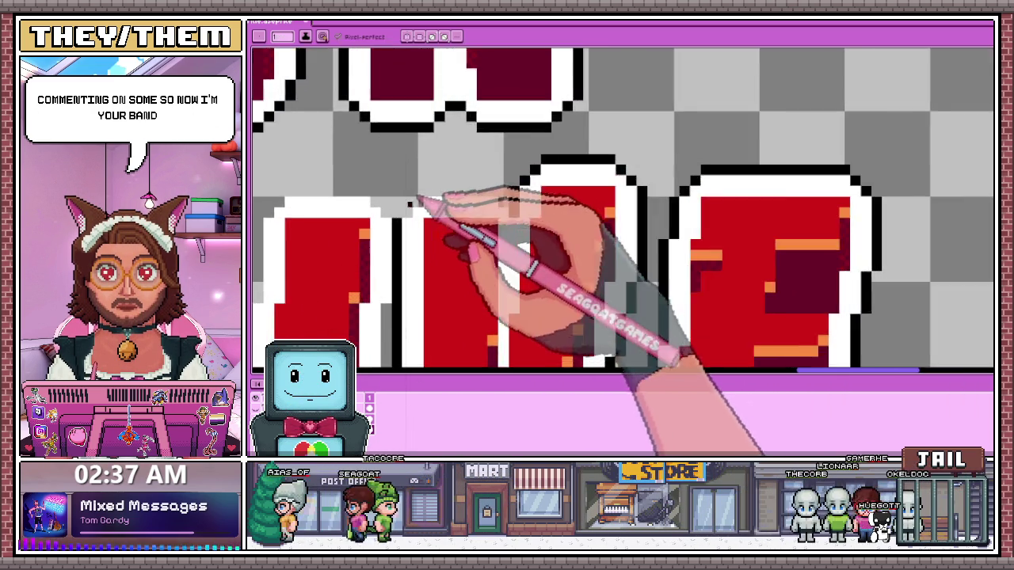
scroll(419, 199, up, 2)
drag(463, 169, 654, 158)
click(484, 136)
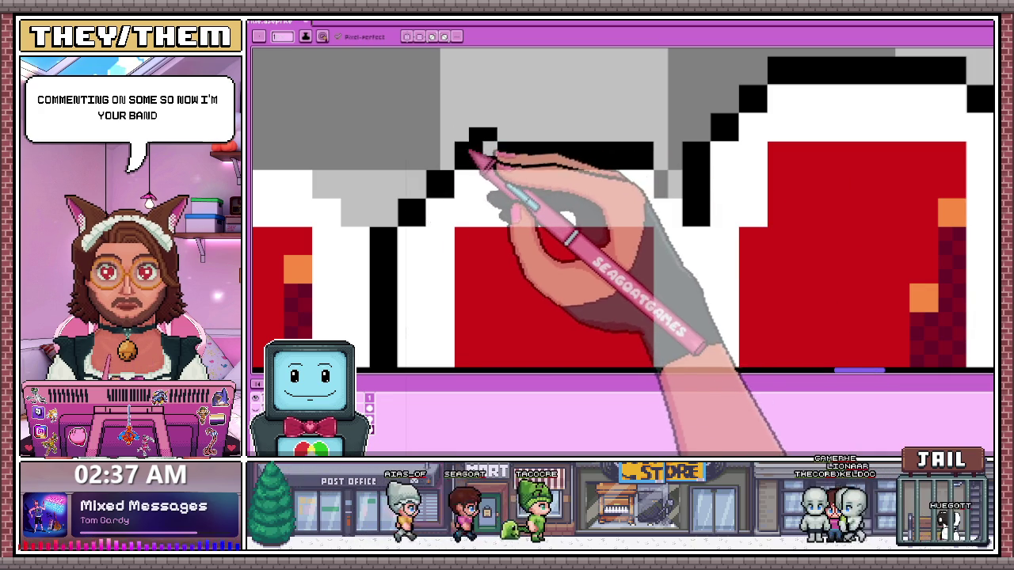
Undo the stray black pixel and fill the grey gap in the black outline
key(ctrl+z)
click(668, 183)
scroll(677, 207, down, 1)
scroll(677, 208, down, 2)
scroll(525, 169, down, 1)
Marquee-select the last V and E of SURVIVE, shift them slightly right, and commit
key(m)
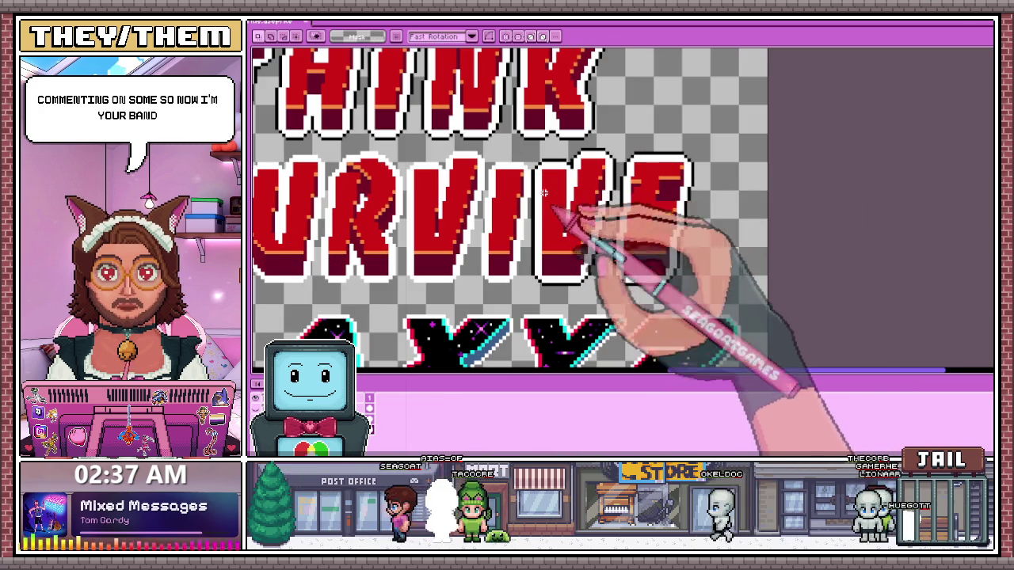
drag(566, 252, 689, 281)
scroll(559, 174, up, 2)
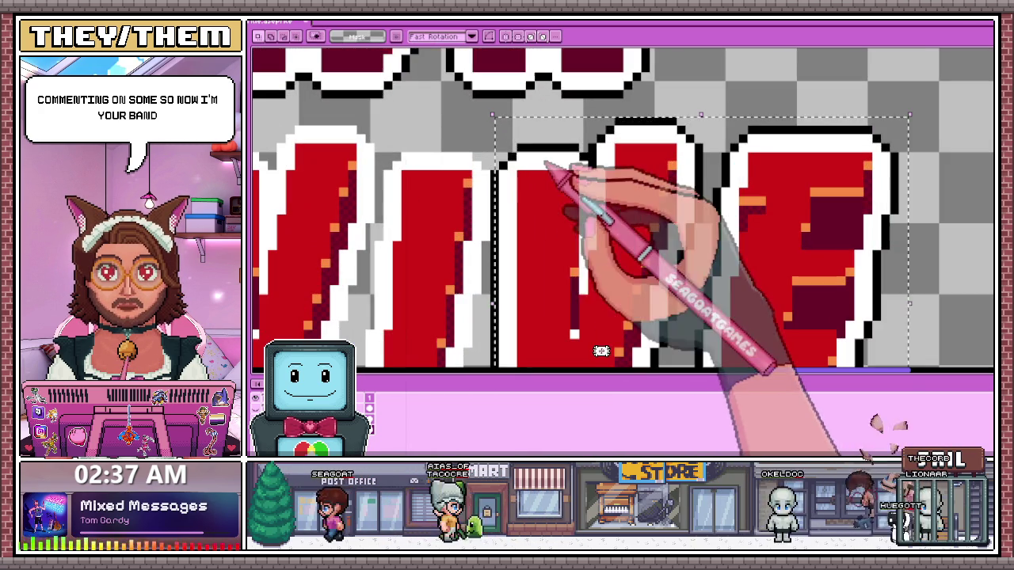
scroll(493, 156, down, 1)
scroll(565, 237, down, 1)
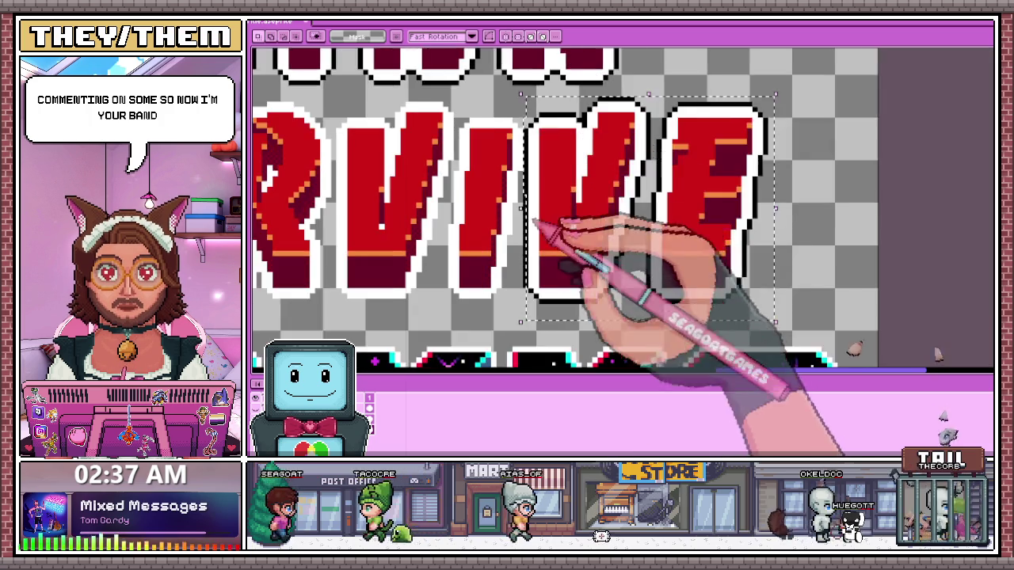
scroll(599, 227, up, 1)
drag(532, 238, 522, 175)
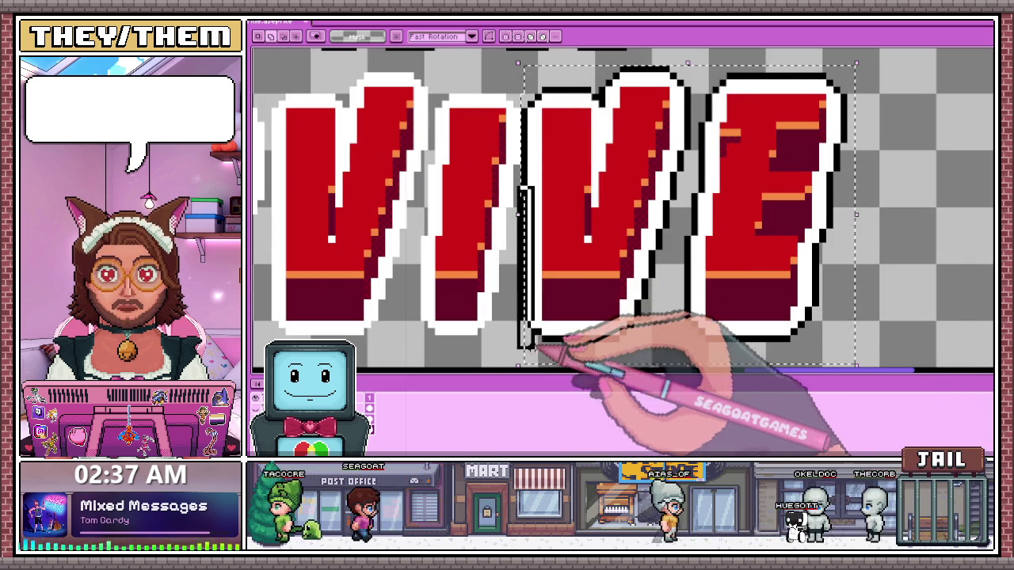
drag(542, 336, 551, 339)
scroll(807, 341, down, 2)
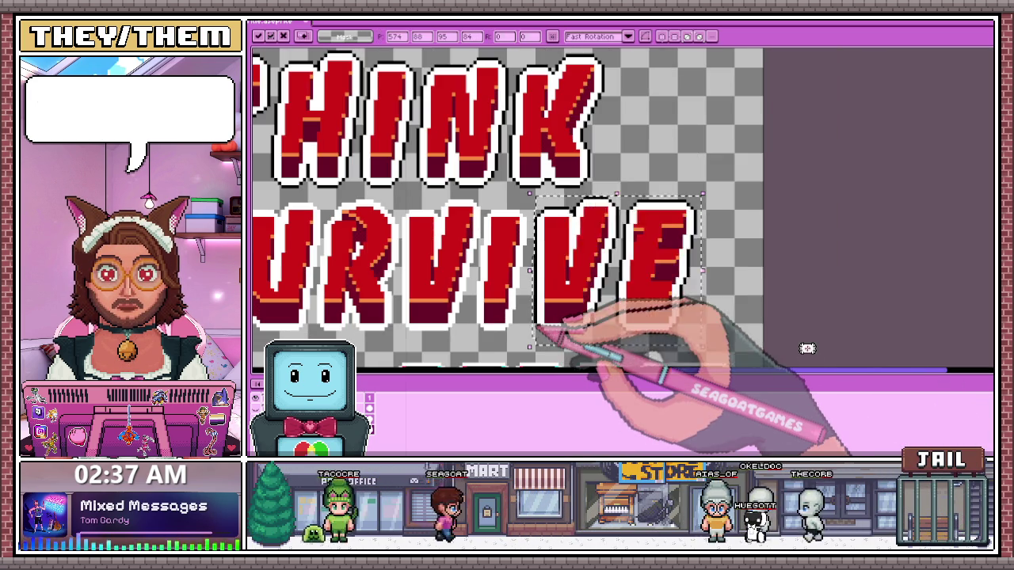
key(Return)
scroll(548, 241, up, 2)
scroll(548, 240, up, 1)
With the Pencil, draw a vertical black outline line down the side of a SURVIVE letter
key(i)
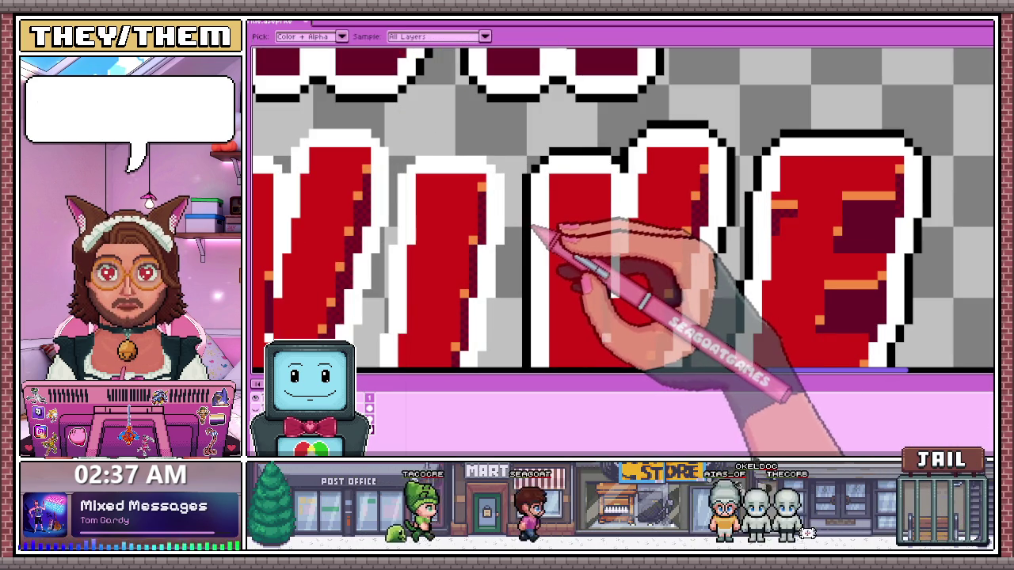
key(b)
scroll(507, 190, up, 1)
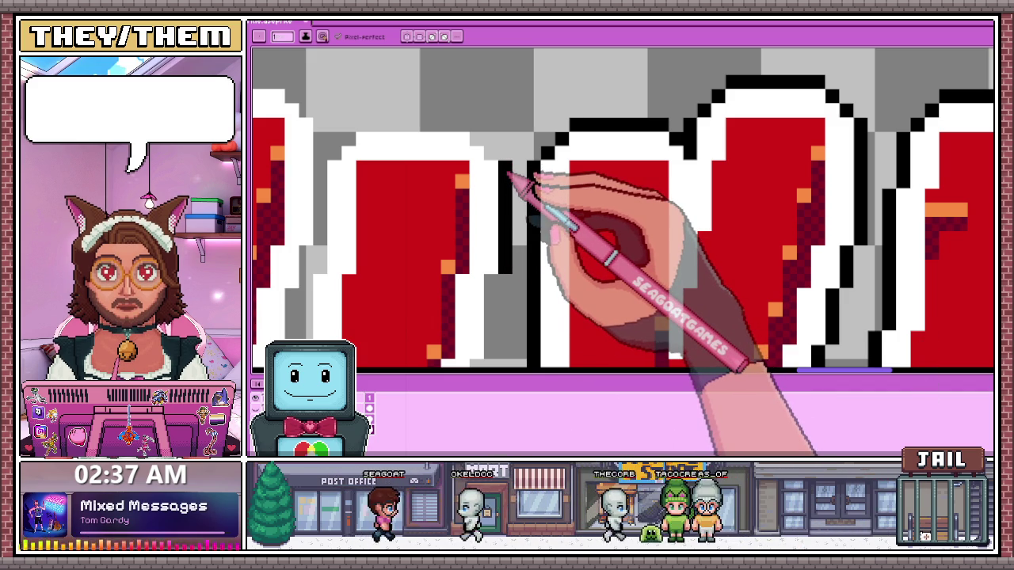
scroll(507, 176, up, 1)
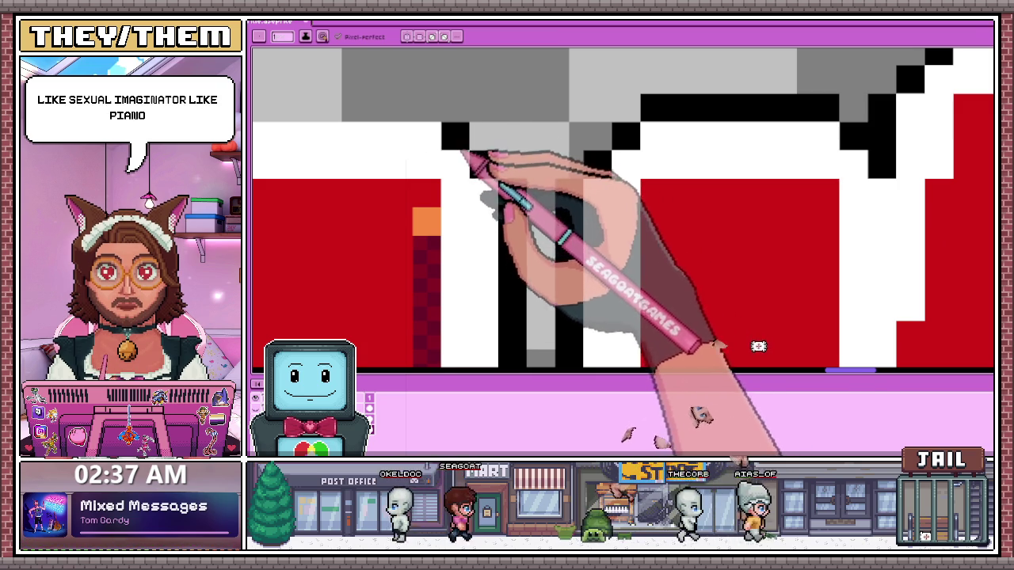
scroll(476, 118, down, 2)
scroll(468, 182, up, 2)
scroll(472, 146, up, 1)
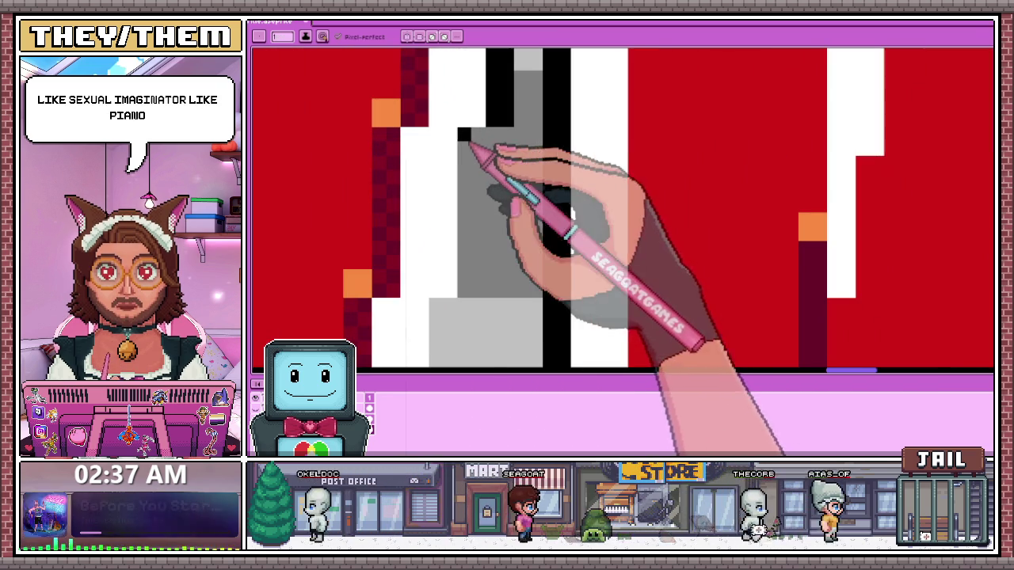
scroll(485, 162, down, 1)
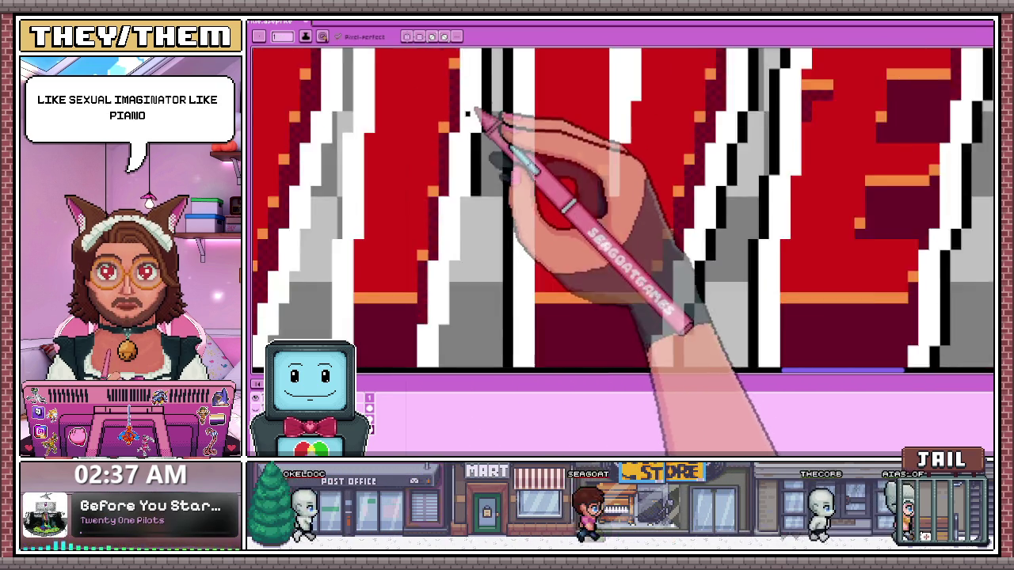
scroll(475, 114, down, 1)
scroll(464, 198, up, 1)
scroll(457, 181, up, 1)
drag(457, 182, 461, 275)
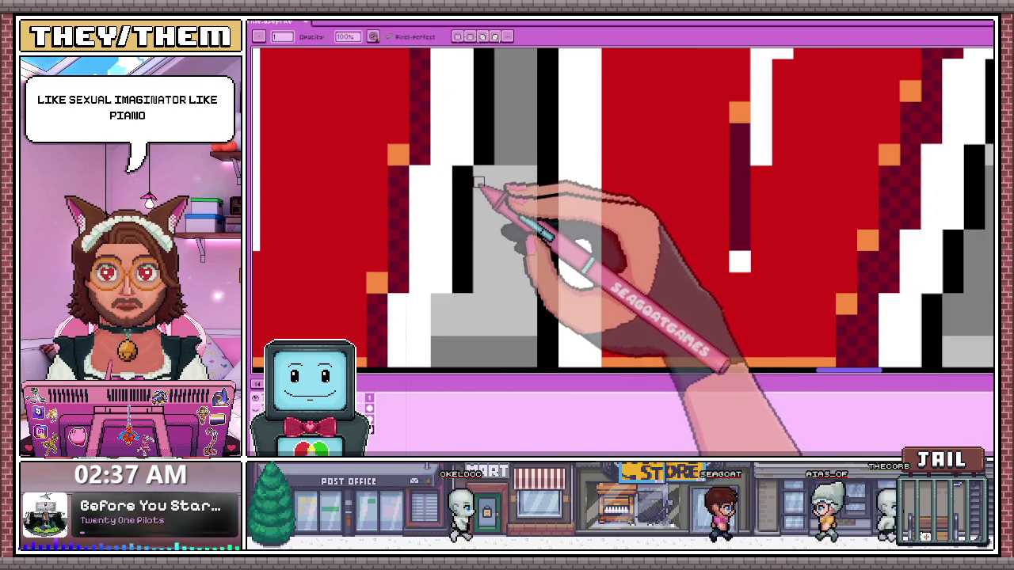
scroll(475, 182, down, 2)
scroll(475, 175, up, 1)
scroll(487, 230, up, 1)
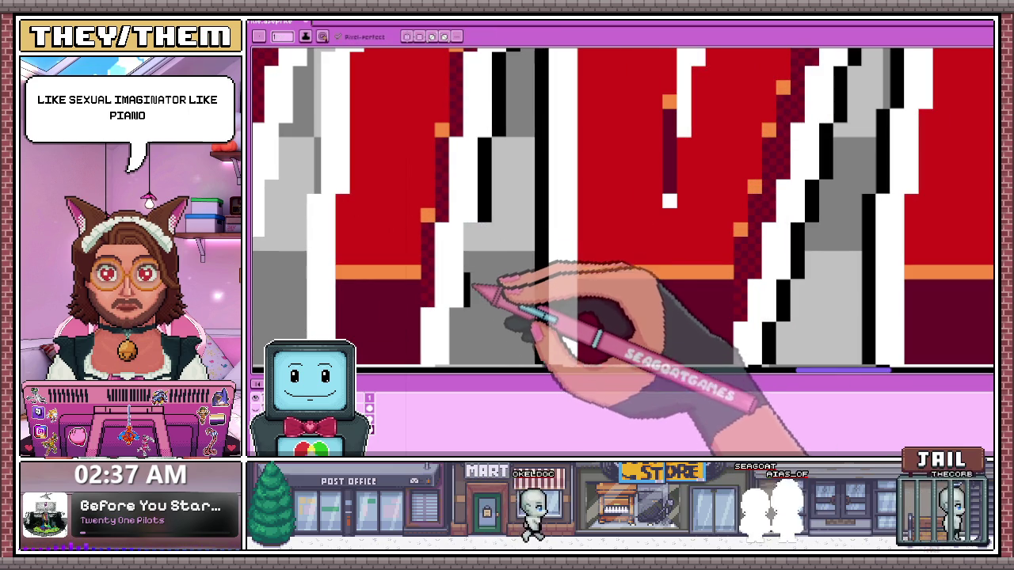
scroll(475, 305, down, 1)
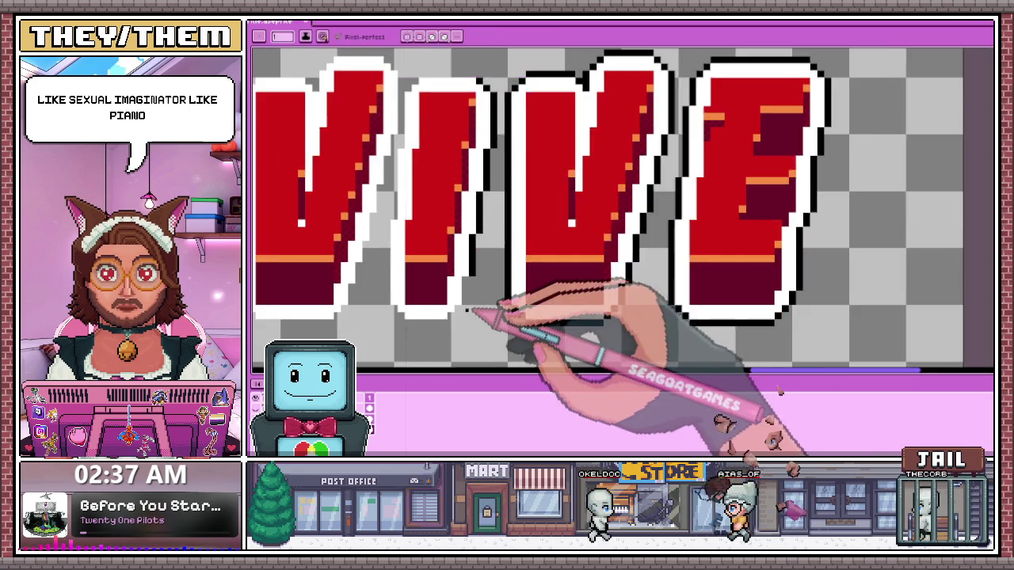
scroll(499, 294, up, 1)
scroll(482, 301, up, 1)
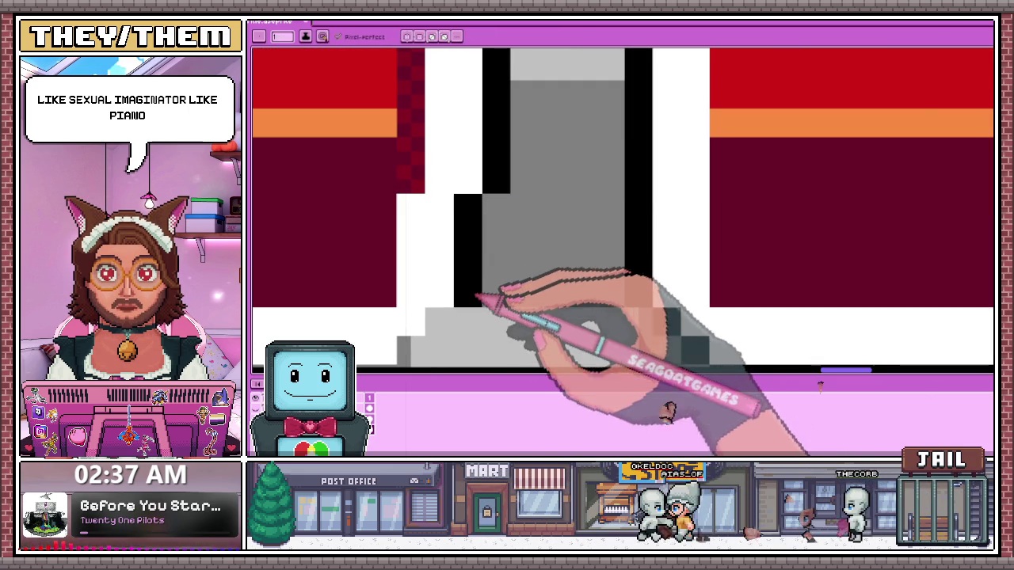
scroll(476, 297, down, 1)
scroll(458, 287, up, 1)
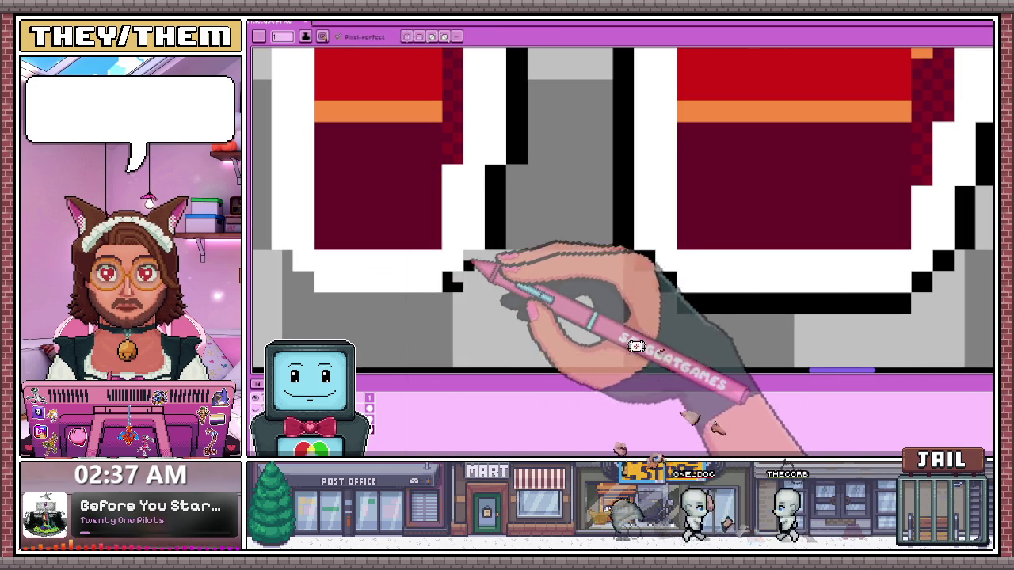
scroll(472, 260, down, 1)
scroll(400, 272, up, 1)
scroll(403, 267, up, 1)
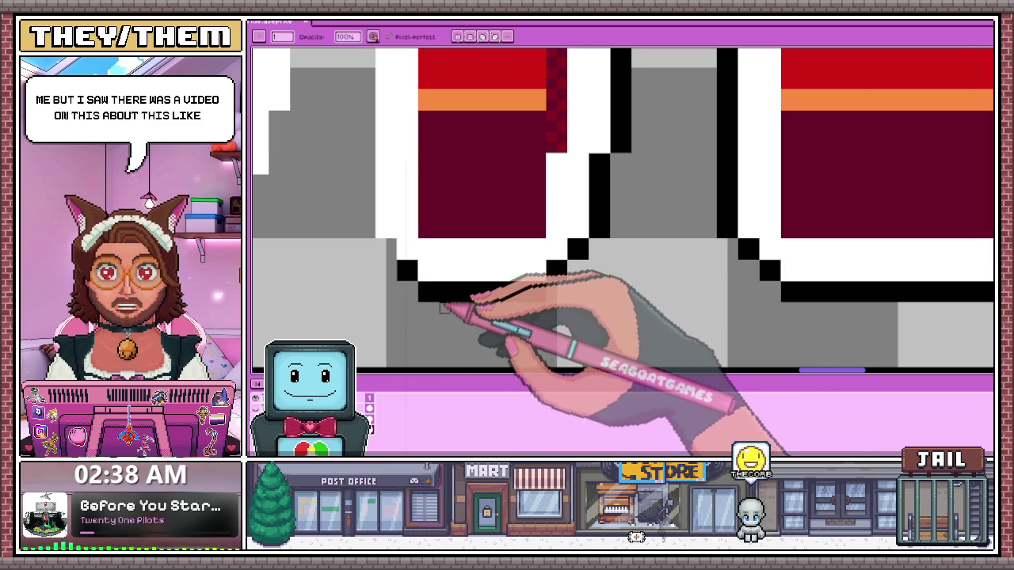
Draw a stepped black outline row along the top of the white border over the VIVE letters
scroll(444, 308, down, 2)
scroll(439, 291, up, 3)
scroll(420, 262, down, 2)
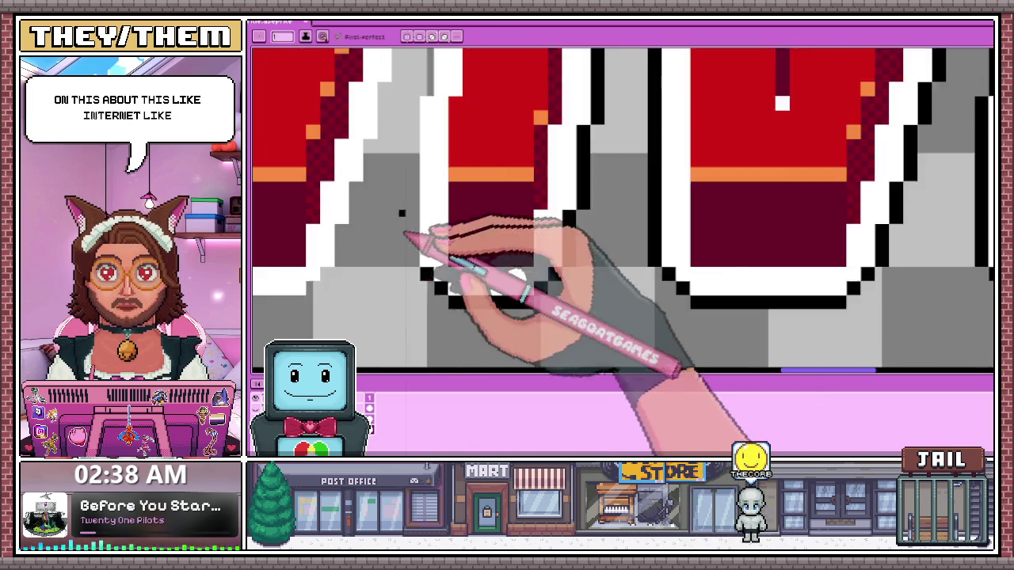
scroll(415, 190, down, 1)
scroll(409, 141, up, 2)
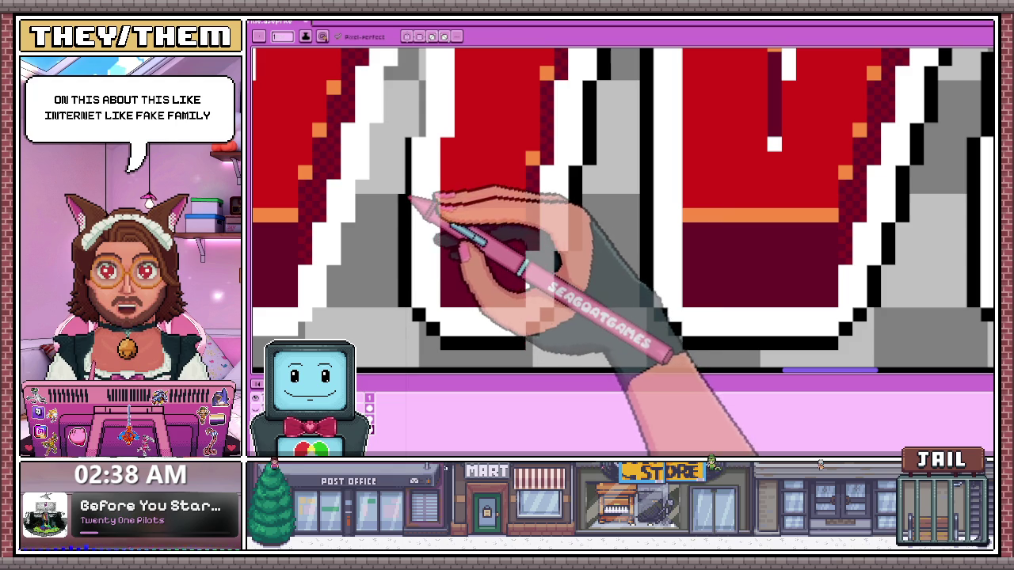
scroll(408, 221, down, 2)
scroll(420, 230, up, 1)
scroll(412, 206, up, 1)
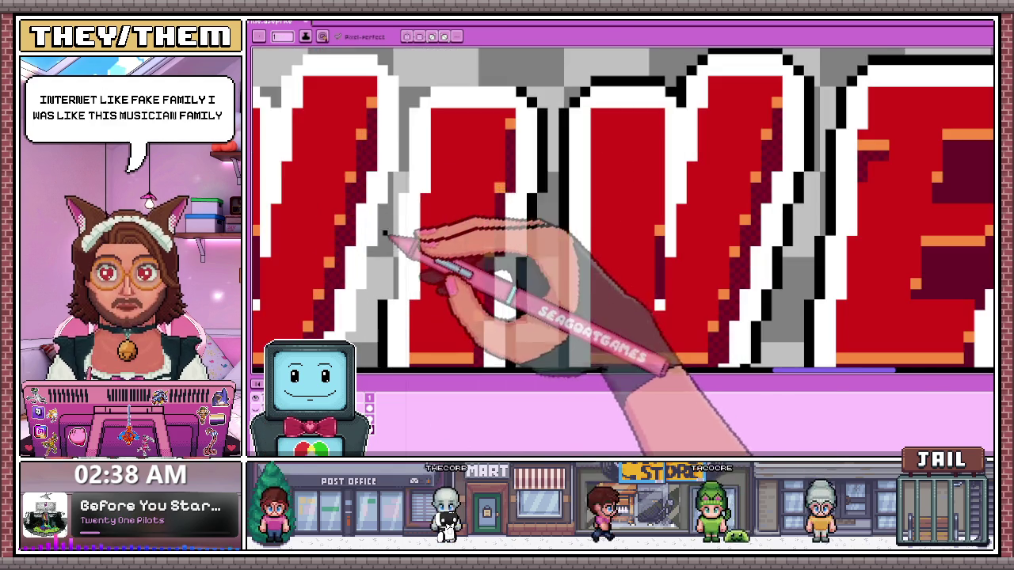
scroll(396, 293, up, 2)
scroll(389, 270, down, 2)
scroll(390, 198, up, 2)
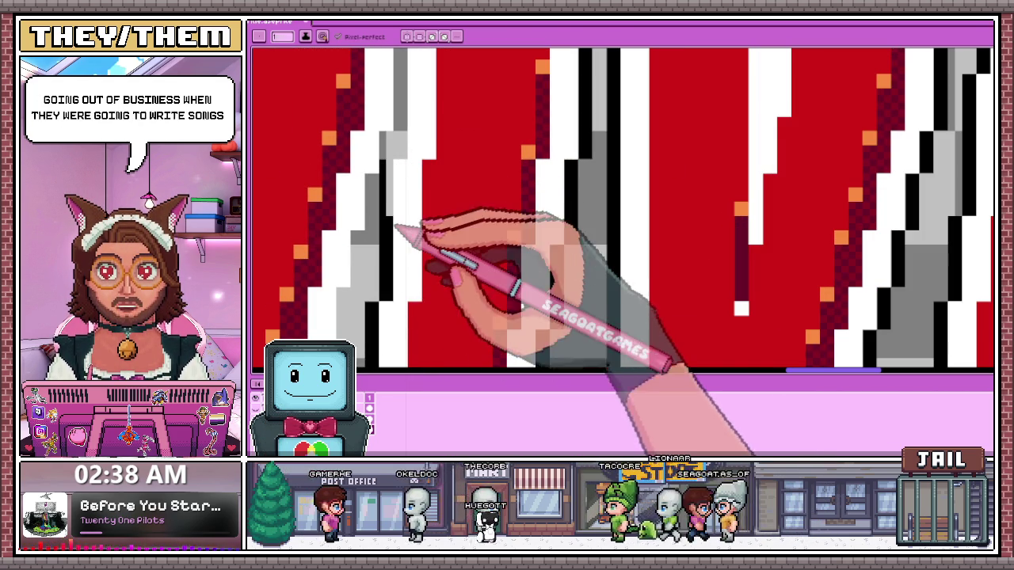
scroll(400, 238, down, 2)
scroll(400, 261, up, 2)
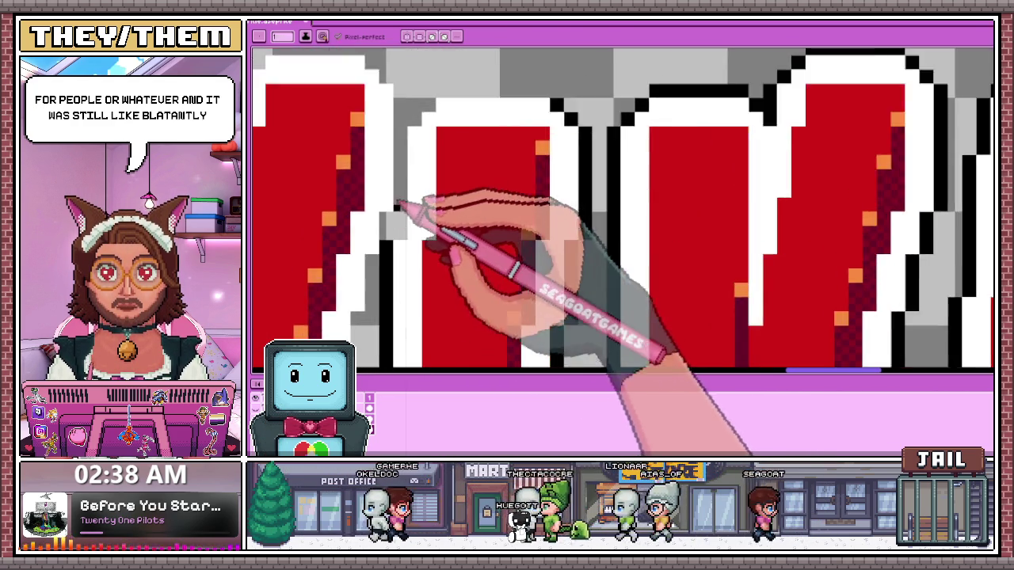
scroll(396, 208, up, 1)
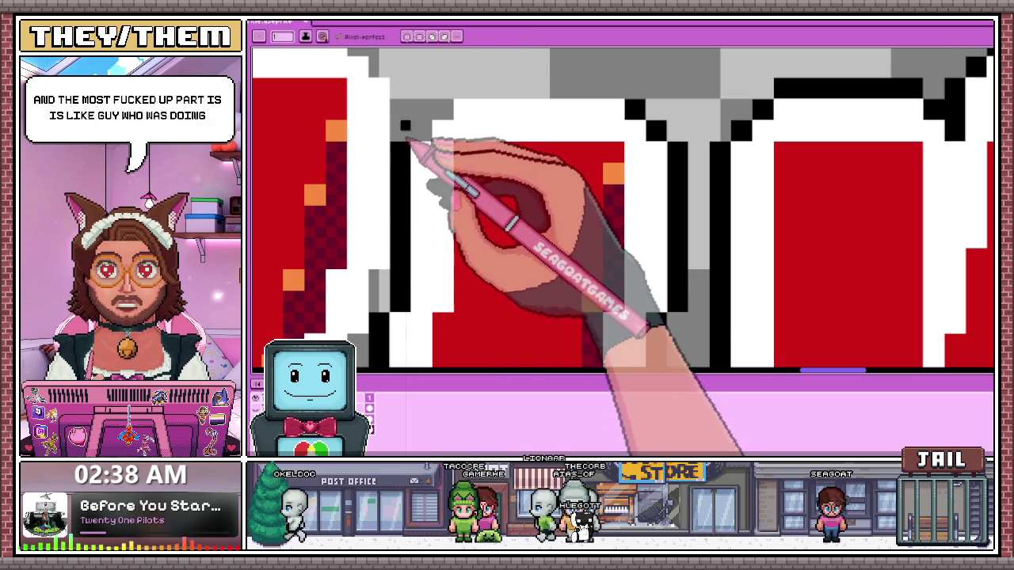
scroll(412, 154, down, 2)
scroll(392, 210, up, 2)
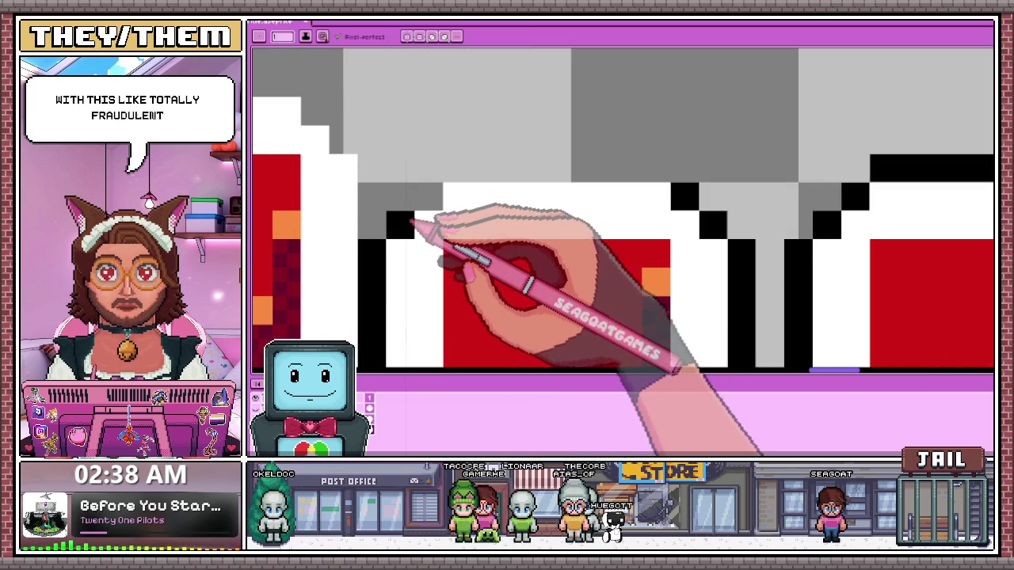
drag(464, 176, 654, 165)
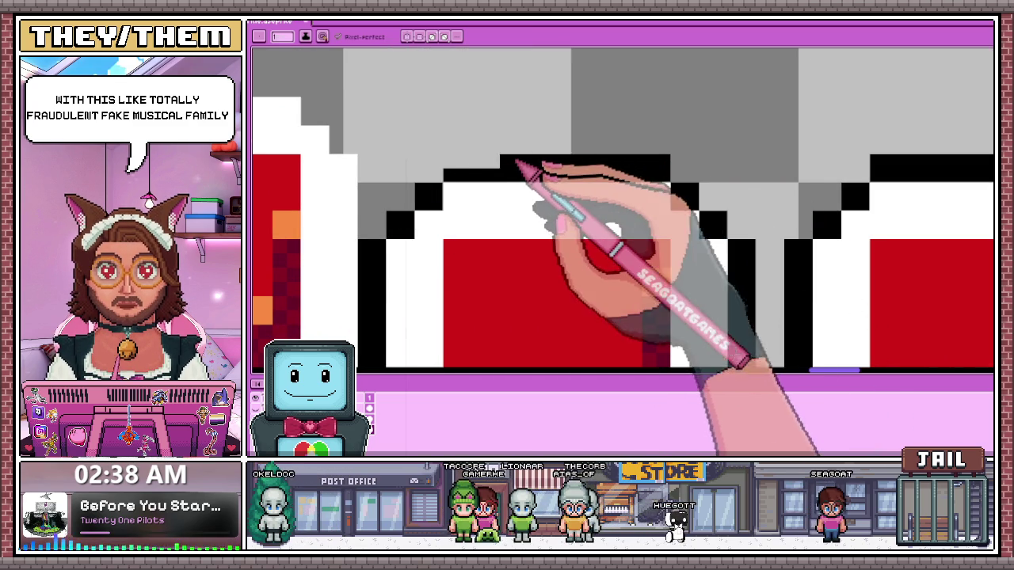
scroll(464, 170, down, 2)
scroll(454, 163, down, 1)
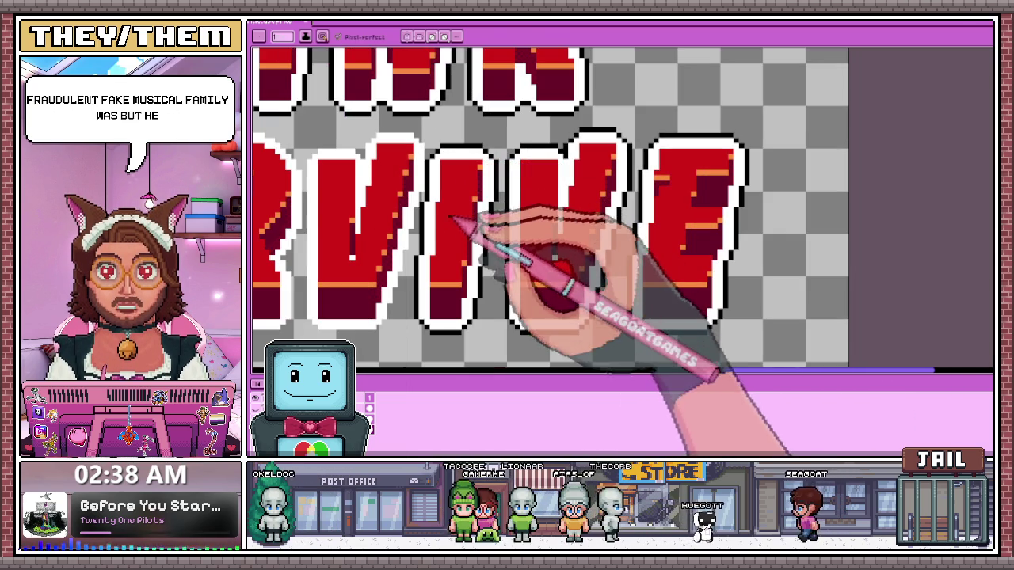
Select the VIVE letters, nudge them one pixel to the right, and apply the move
key(m)
drag(422, 129, 792, 349)
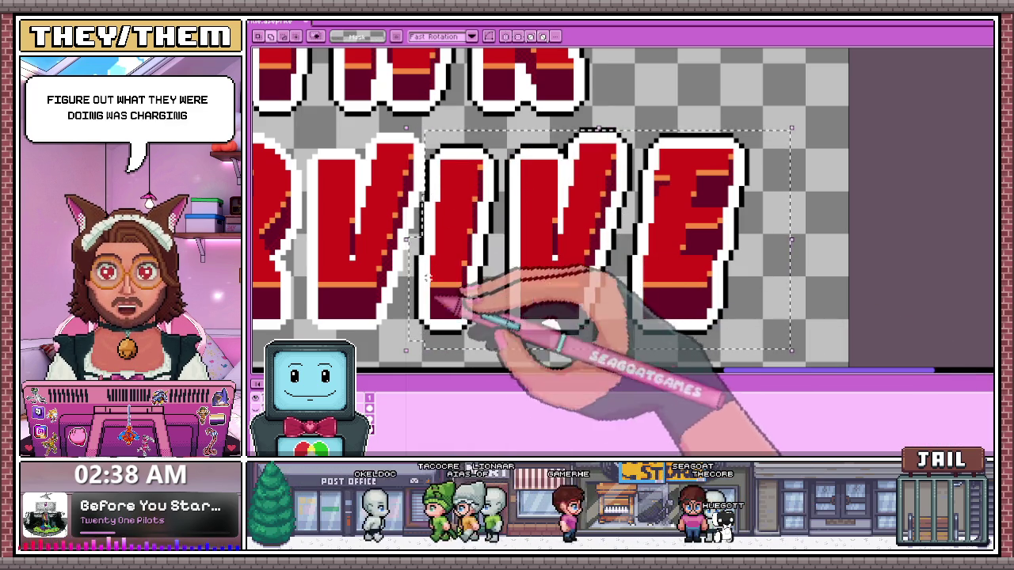
scroll(411, 239, up, 1)
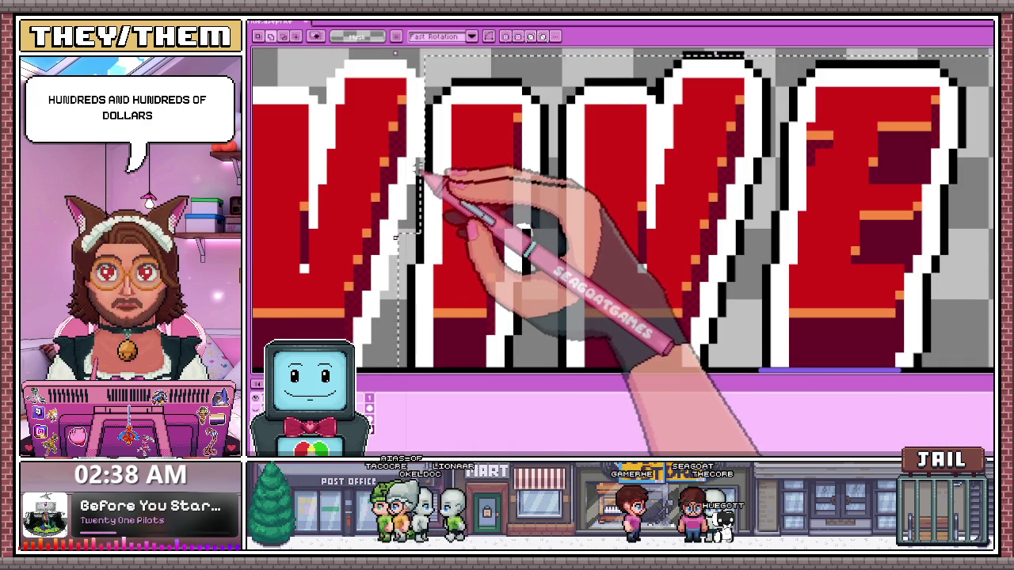
scroll(411, 238, down, 2)
scroll(414, 198, down, 1)
key(Right)
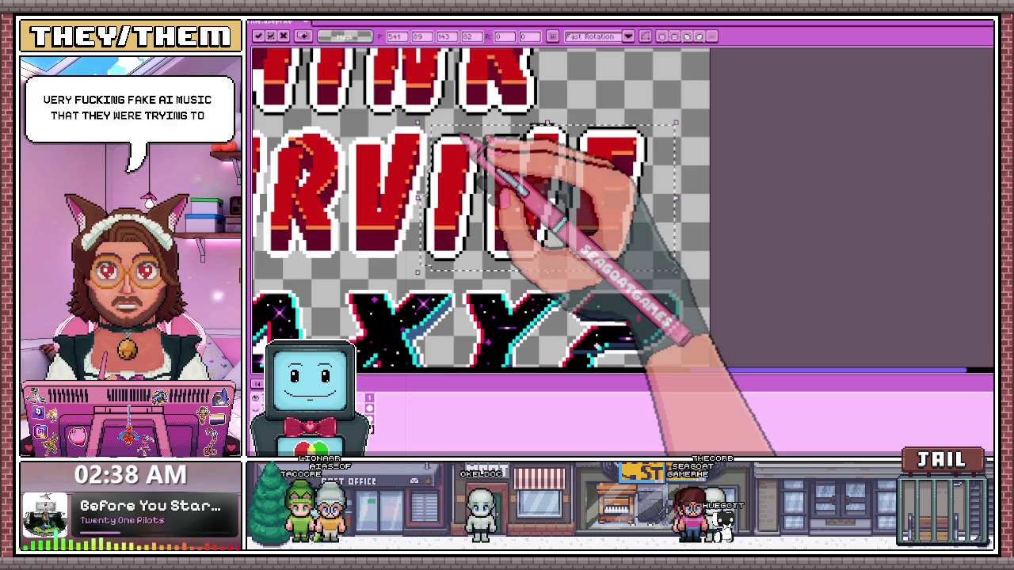
key(Return)
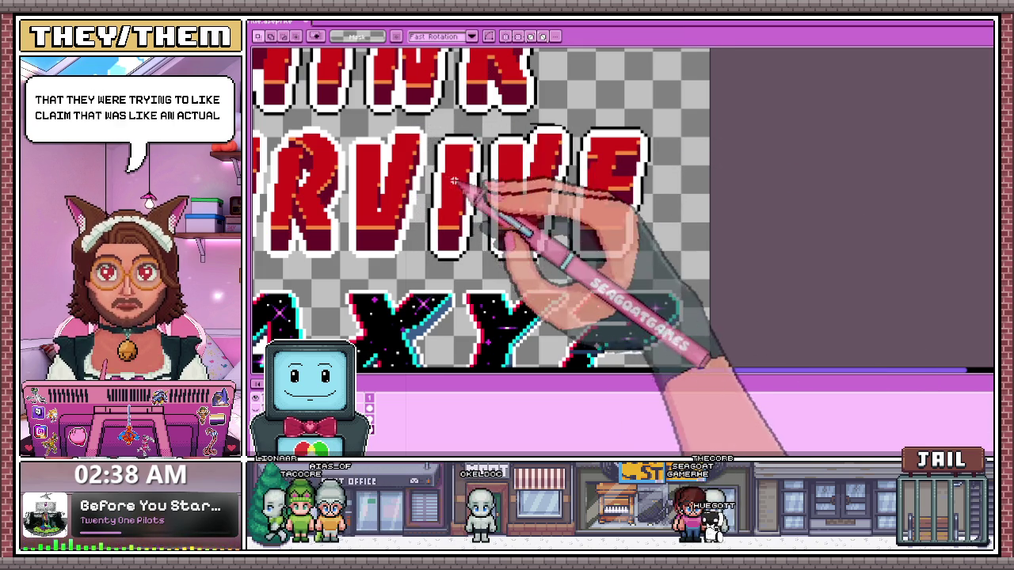
scroll(436, 151, up, 2)
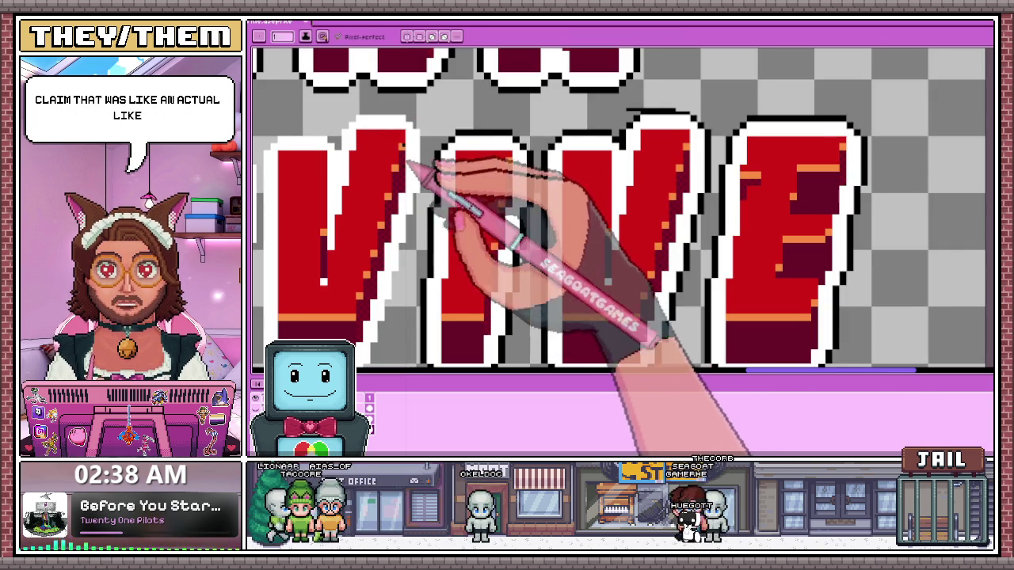
Extend the black outline down the side of a VIVE letter
scroll(408, 163, up, 1)
scroll(430, 148, up, 1)
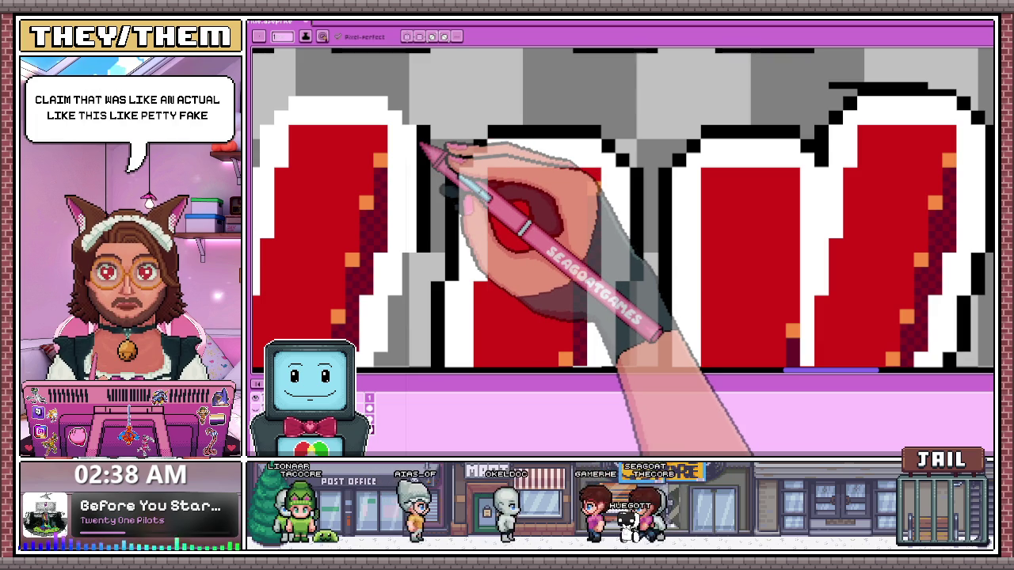
scroll(412, 122, up, 1)
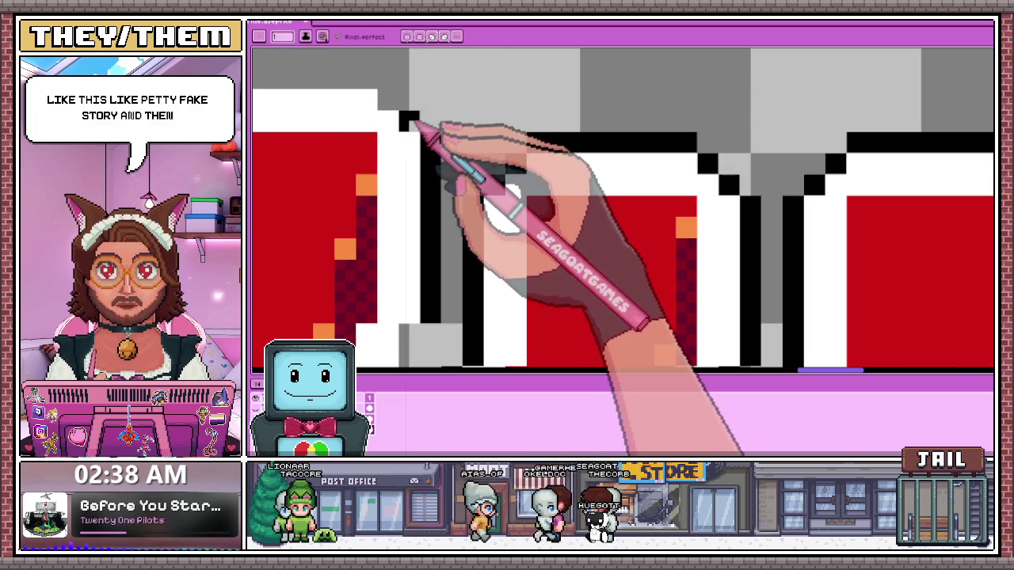
scroll(408, 119, down, 3)
scroll(396, 114, up, 3)
scroll(404, 119, down, 2)
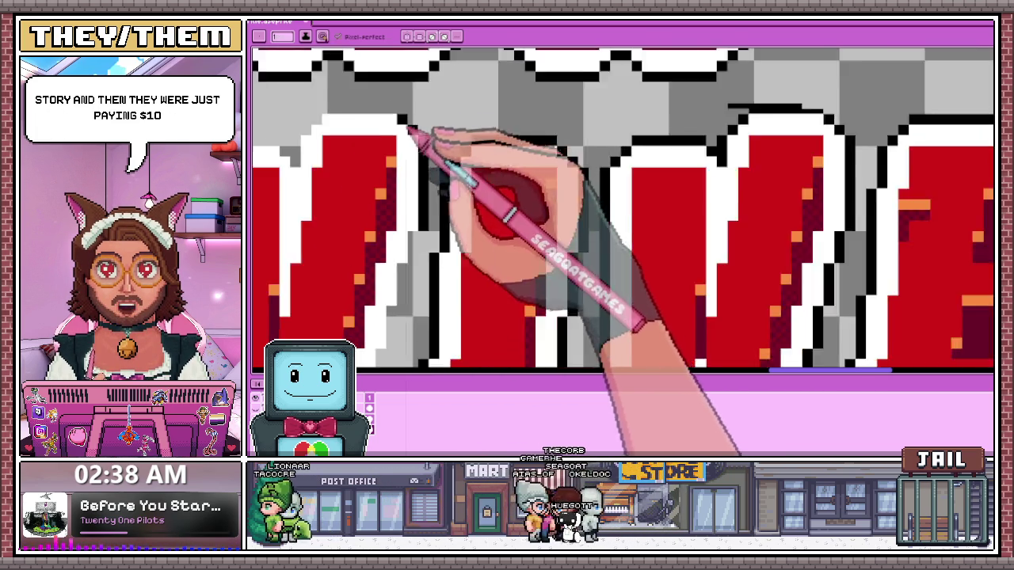
scroll(420, 143, down, 1)
scroll(436, 182, up, 3)
scroll(436, 208, up, 1)
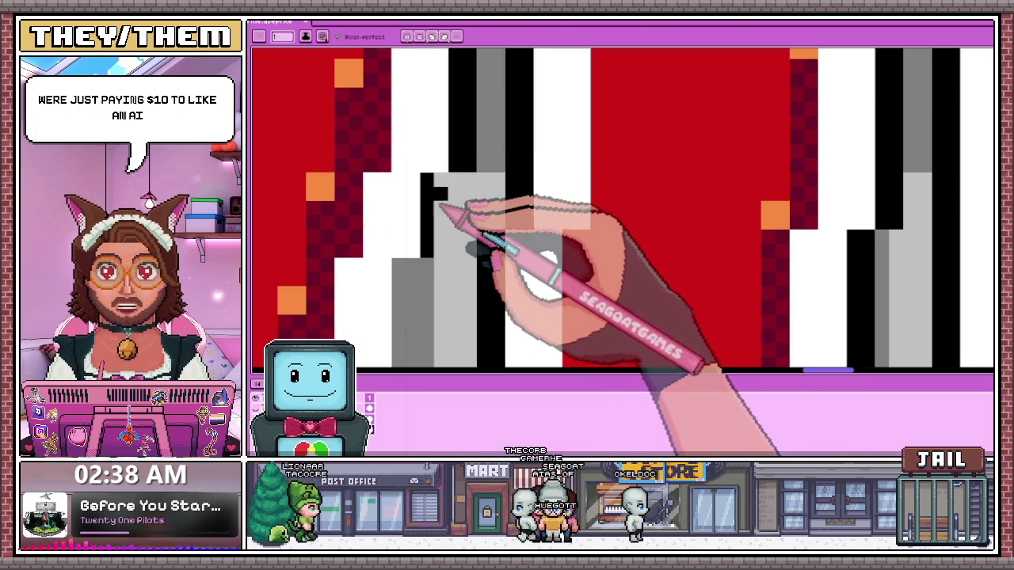
scroll(447, 190, down, 2)
scroll(467, 175, down, 1)
scroll(451, 194, up, 2)
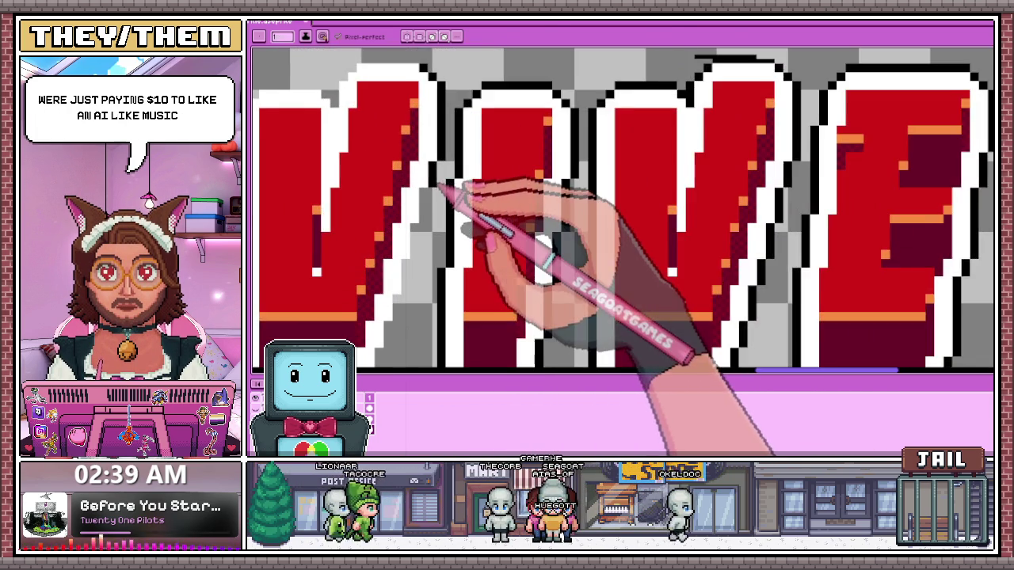
scroll(428, 206, up, 1)
scroll(419, 226, up, 1)
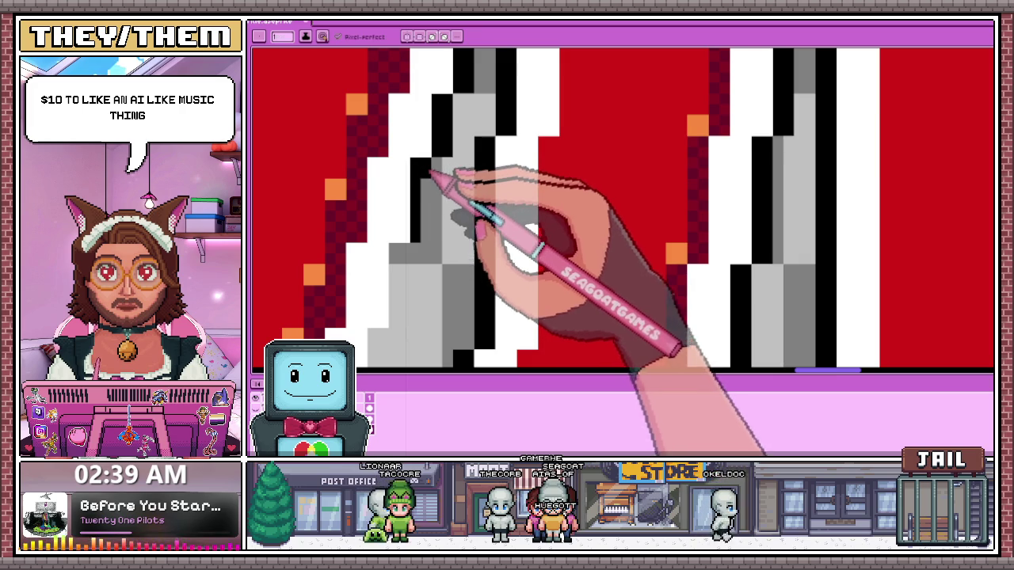
scroll(432, 182, down, 1)
scroll(439, 221, down, 1)
scroll(420, 237, up, 2)
scroll(412, 158, up, 1)
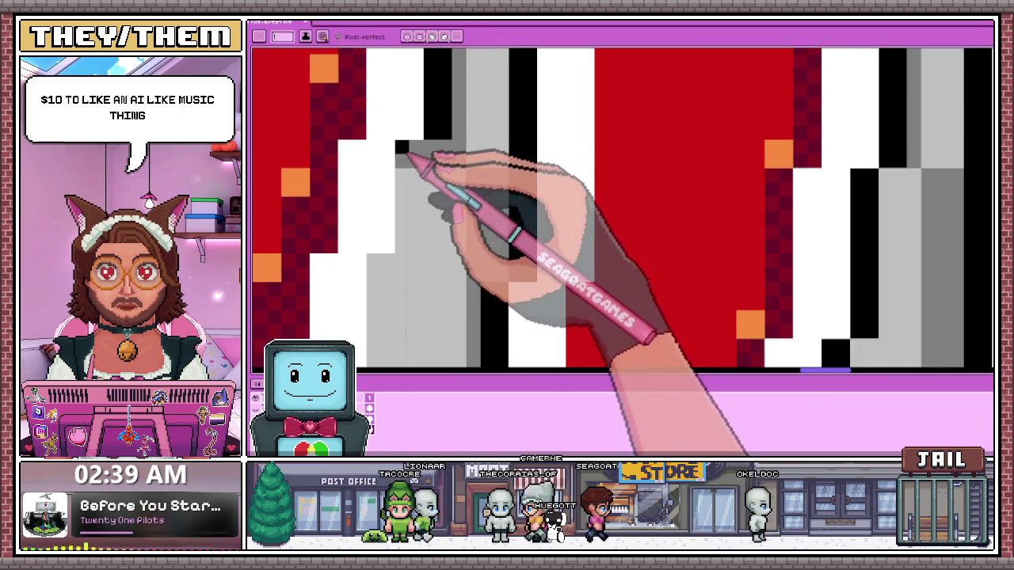
drag(400, 148, 404, 239)
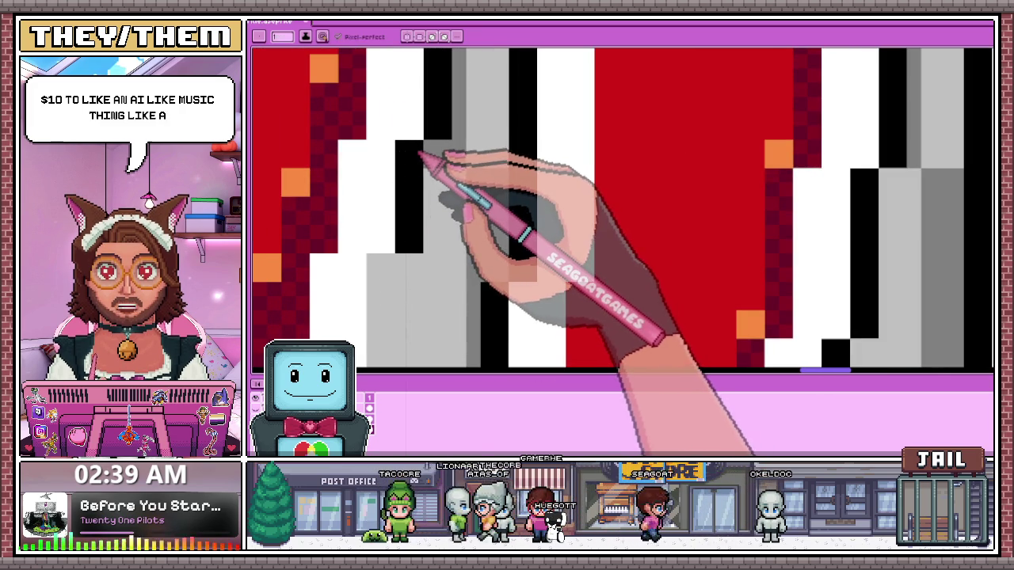
Fill the remaining black outline gap beside the letter's slanted edge
scroll(424, 151, down, 1)
scroll(425, 190, down, 1)
scroll(417, 154, up, 1)
scroll(408, 151, up, 1)
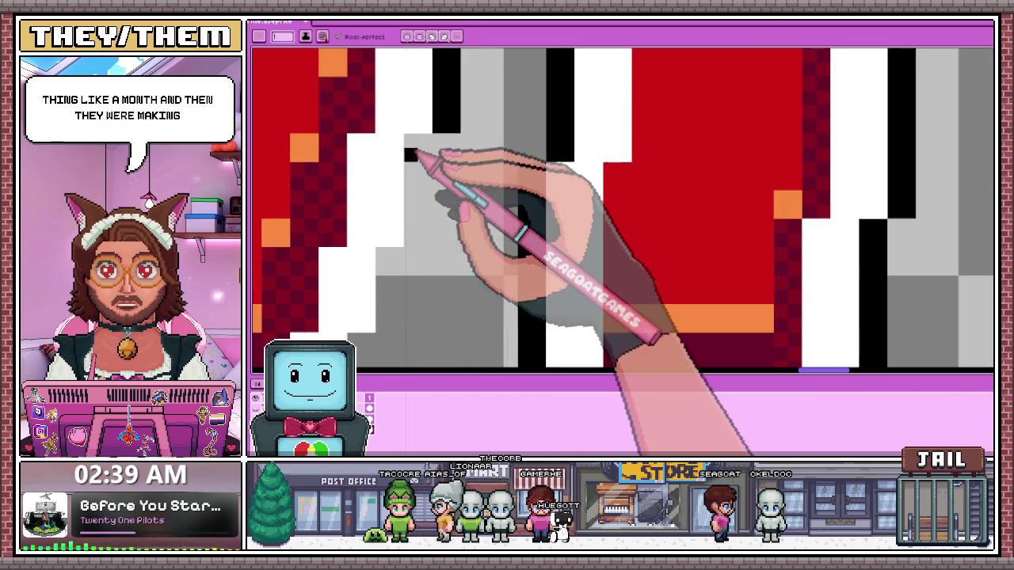
drag(416, 154, 420, 242)
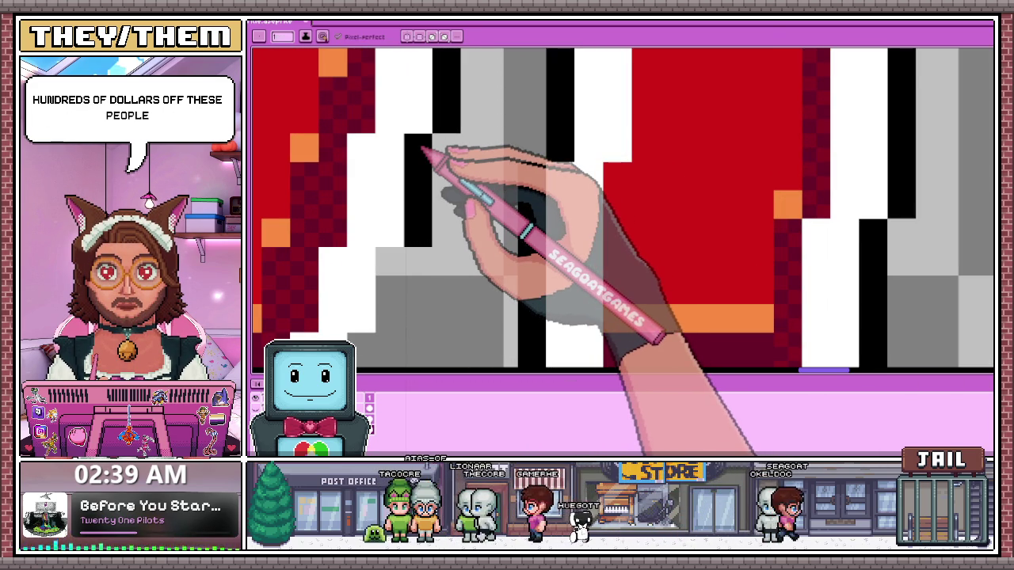
scroll(423, 149, down, 2)
scroll(566, 169, down, 1)
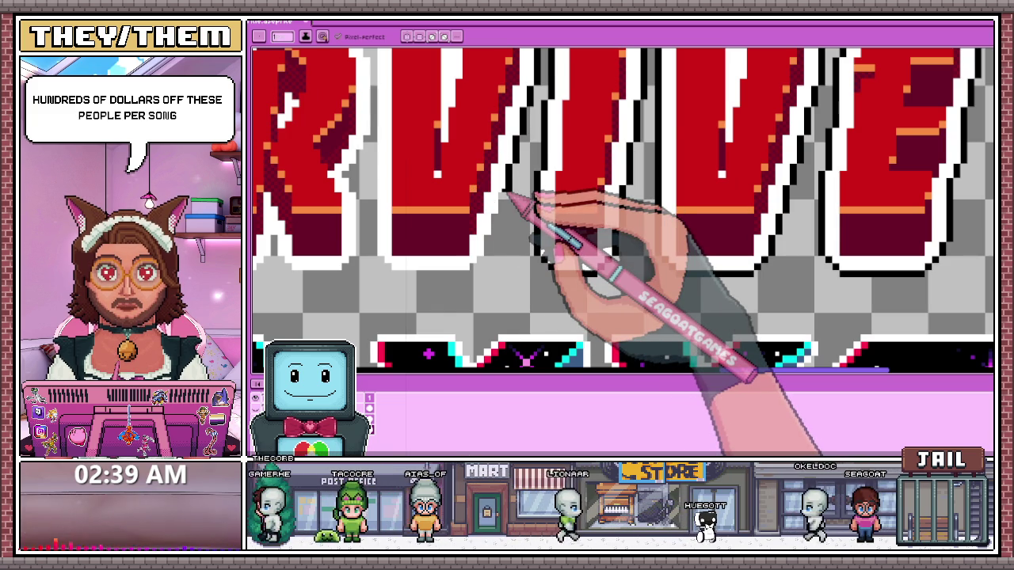
Pencil a row of black pixels along the bottom of the white letter border
scroll(485, 198, up, 1)
scroll(495, 190, up, 1)
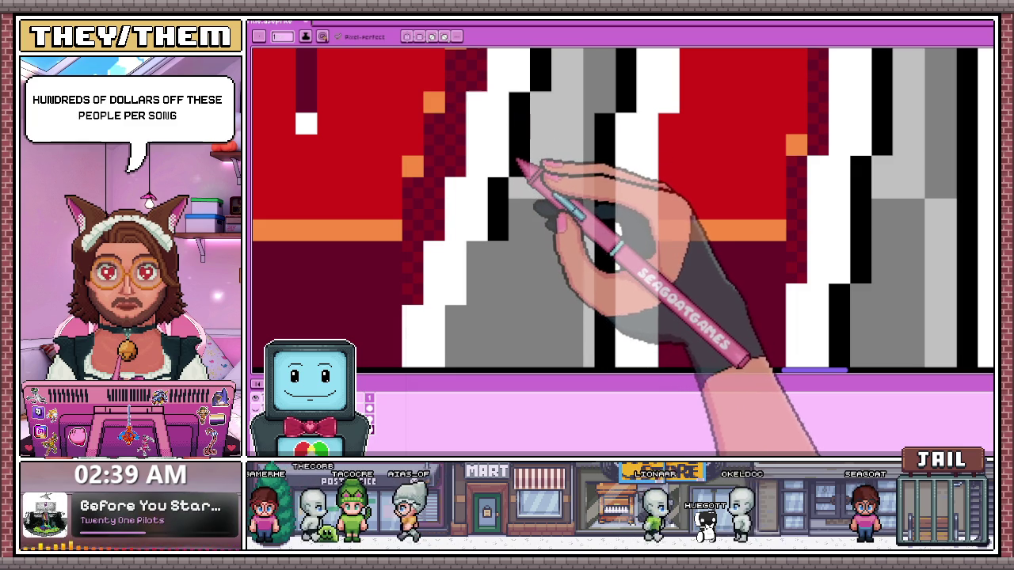
scroll(524, 137, down, 2)
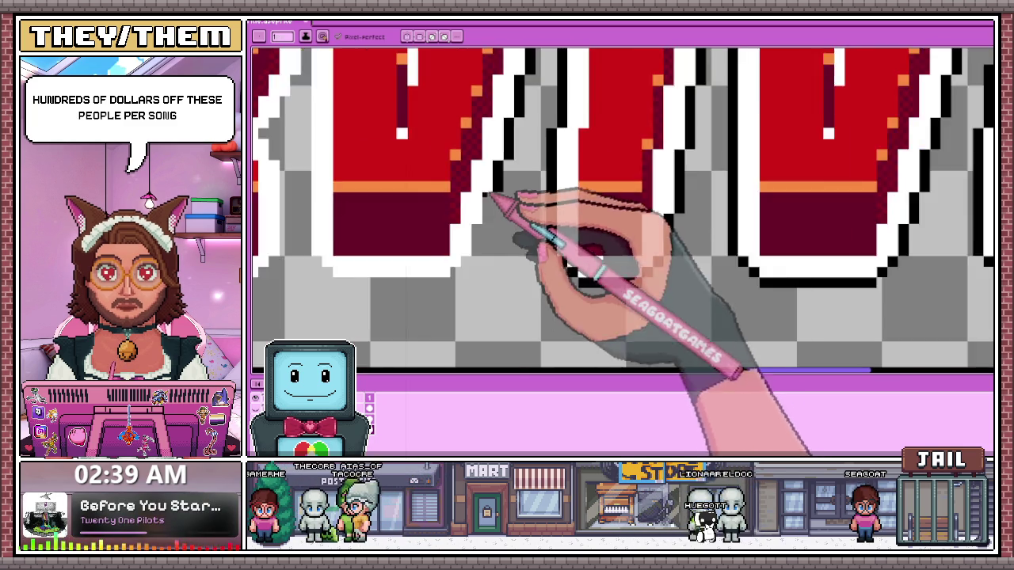
scroll(493, 199, up, 2)
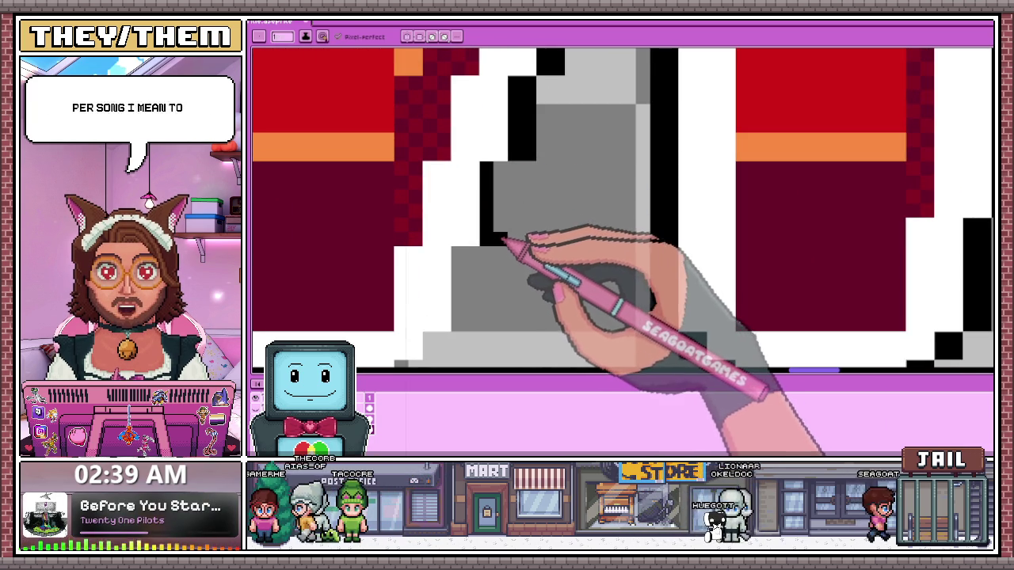
scroll(510, 227, down, 2)
scroll(520, 208, up, 1)
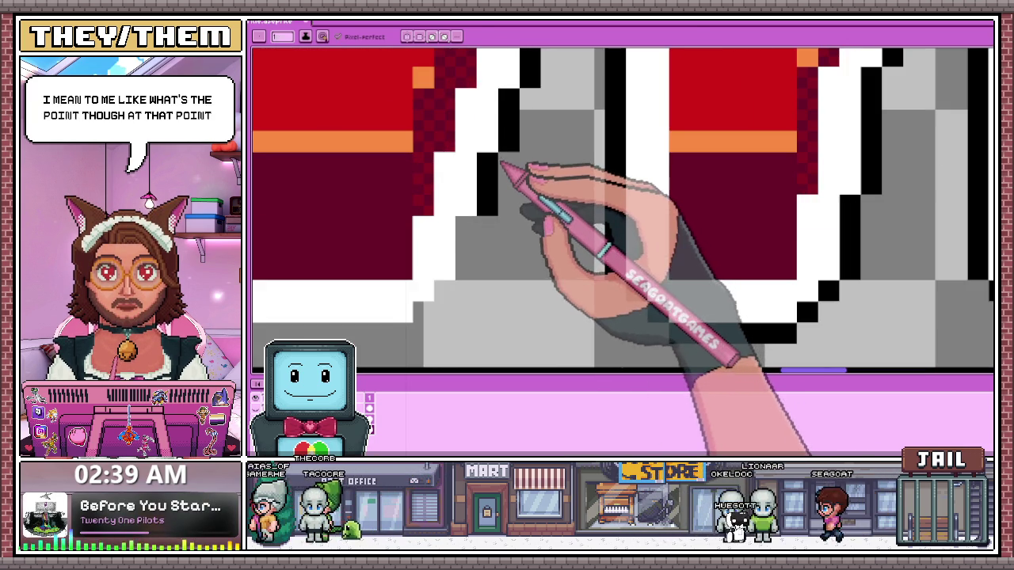
scroll(509, 171, down, 2)
scroll(480, 204, up, 3)
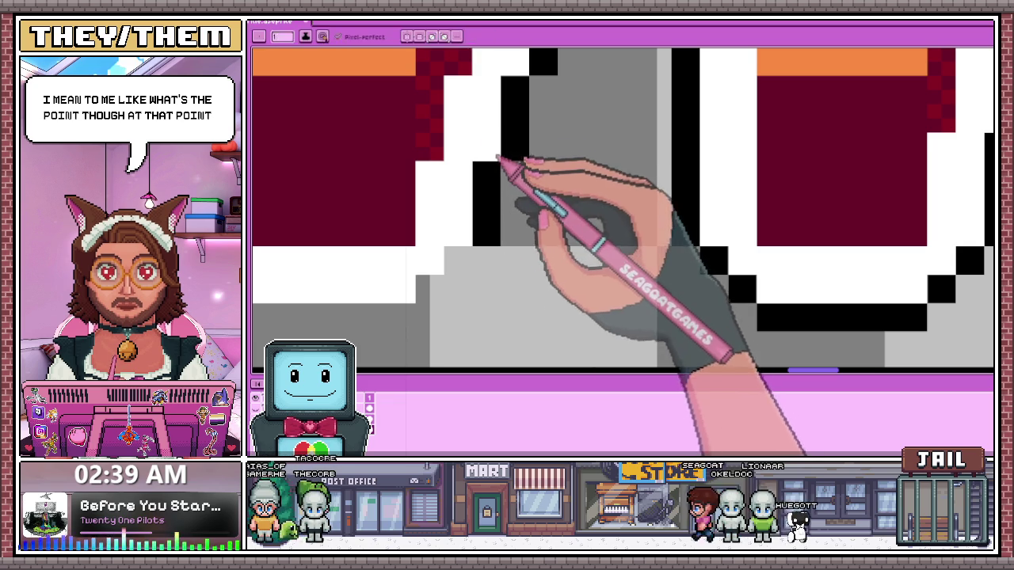
scroll(484, 143, down, 2)
scroll(485, 202, up, 3)
scroll(497, 197, down, 1)
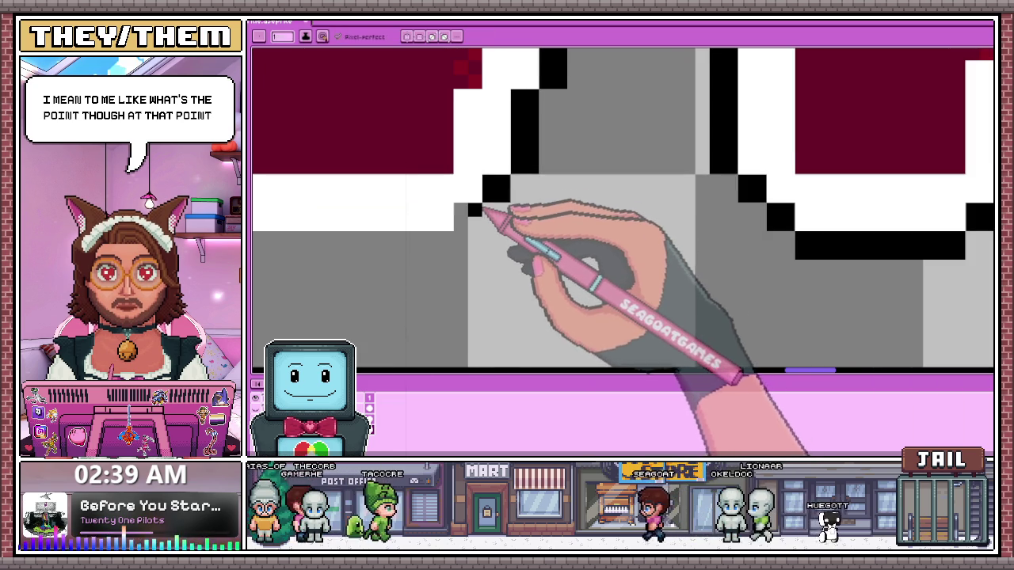
scroll(482, 226, down, 1)
scroll(507, 198, down, 1)
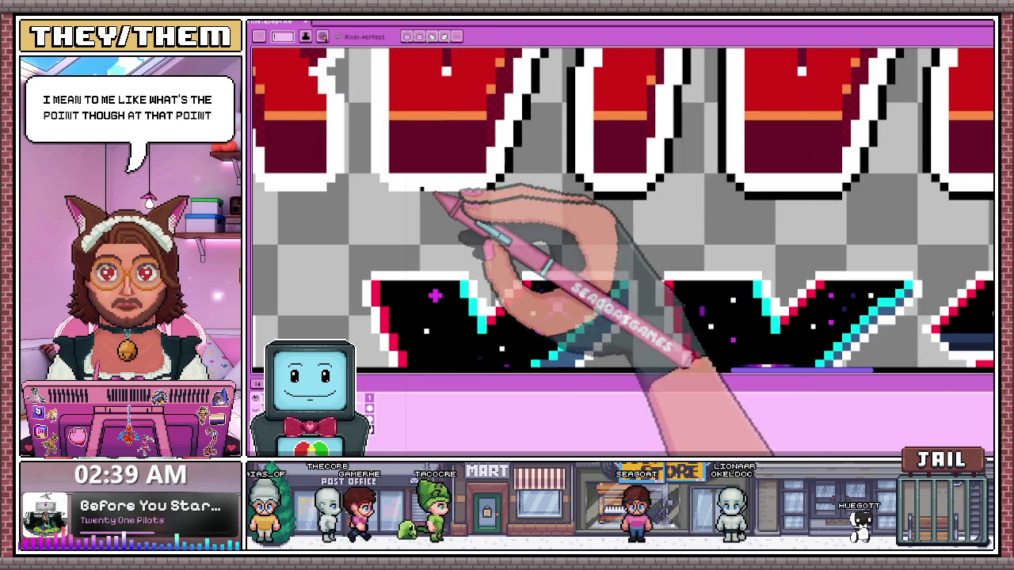
scroll(391, 221, up, 3)
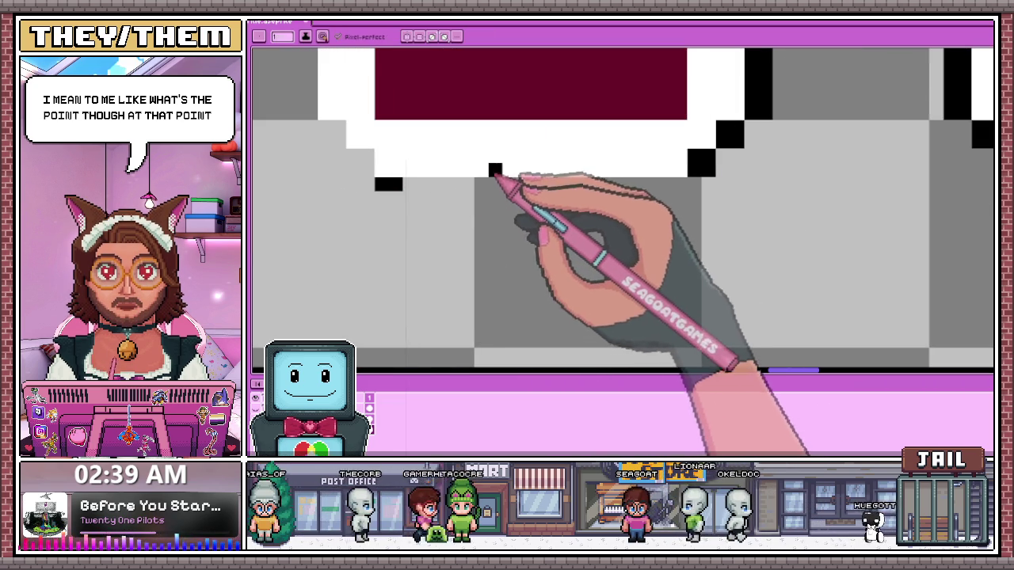
drag(494, 188, 658, 189)
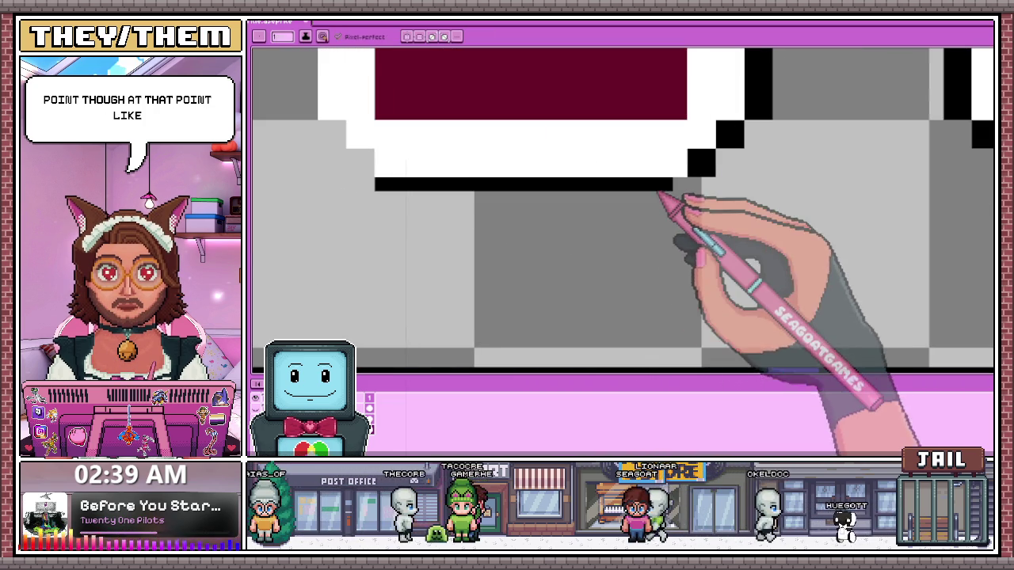
click(624, 198)
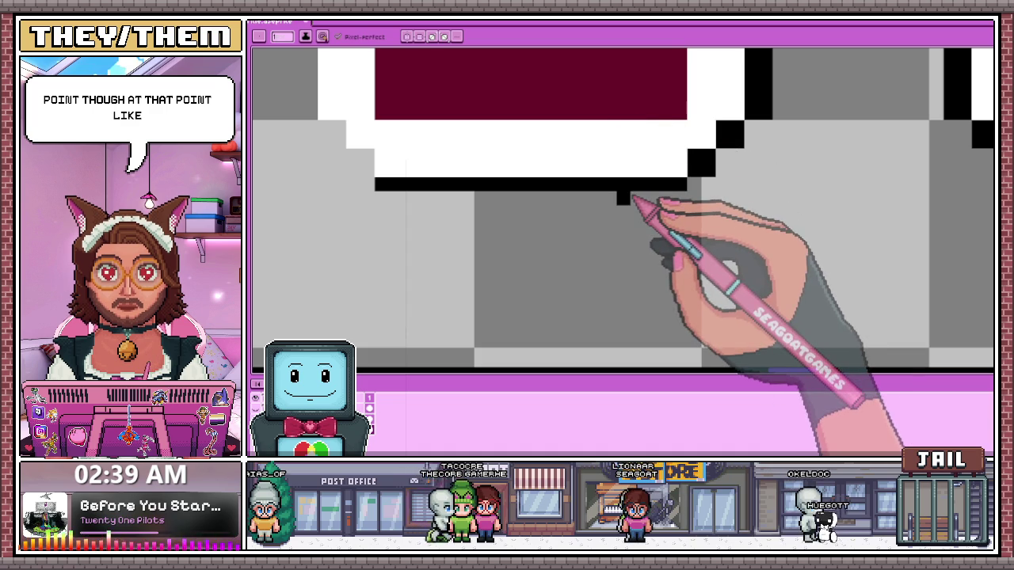
Draw a second row of black outline pixels beneath the letters so the bottom edge is even
drag(670, 198, 380, 198)
click(353, 170)
scroll(366, 176, down, 3)
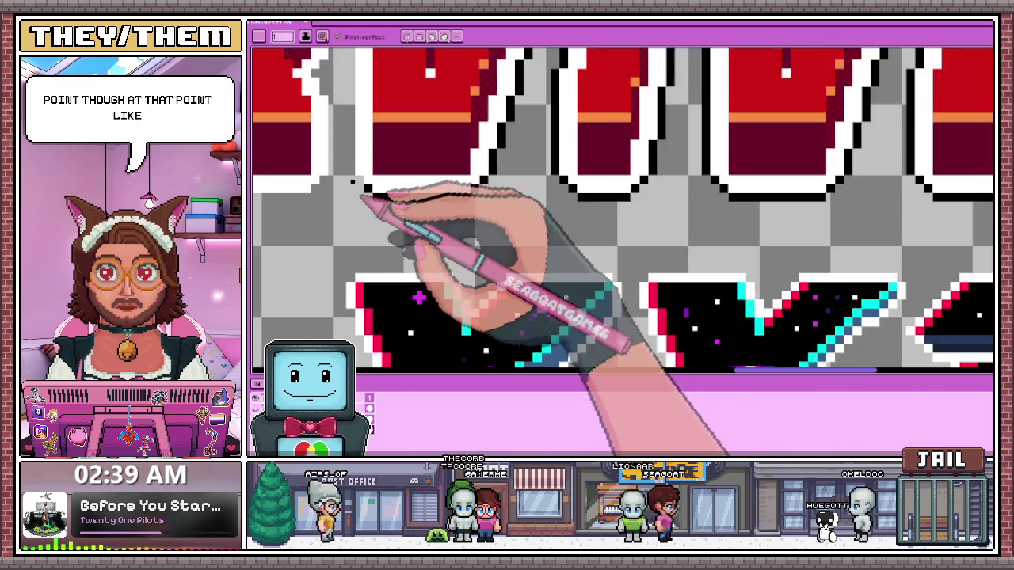
scroll(373, 169, up, 3)
scroll(372, 198, up, 2)
scroll(371, 205, down, 2)
scroll(396, 245, down, 1)
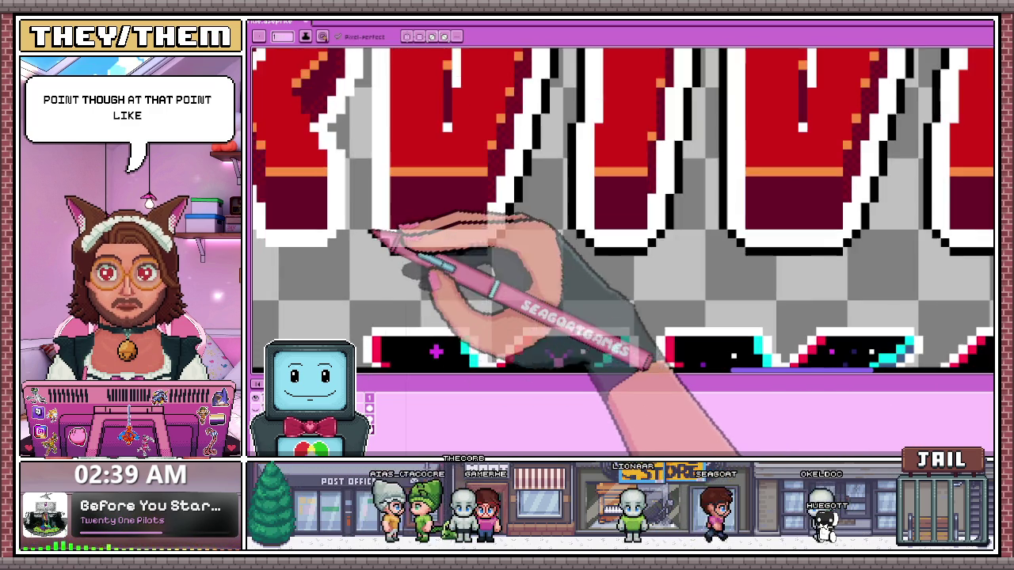
scroll(380, 233, up, 2)
scroll(384, 233, up, 1)
scroll(388, 261, down, 2)
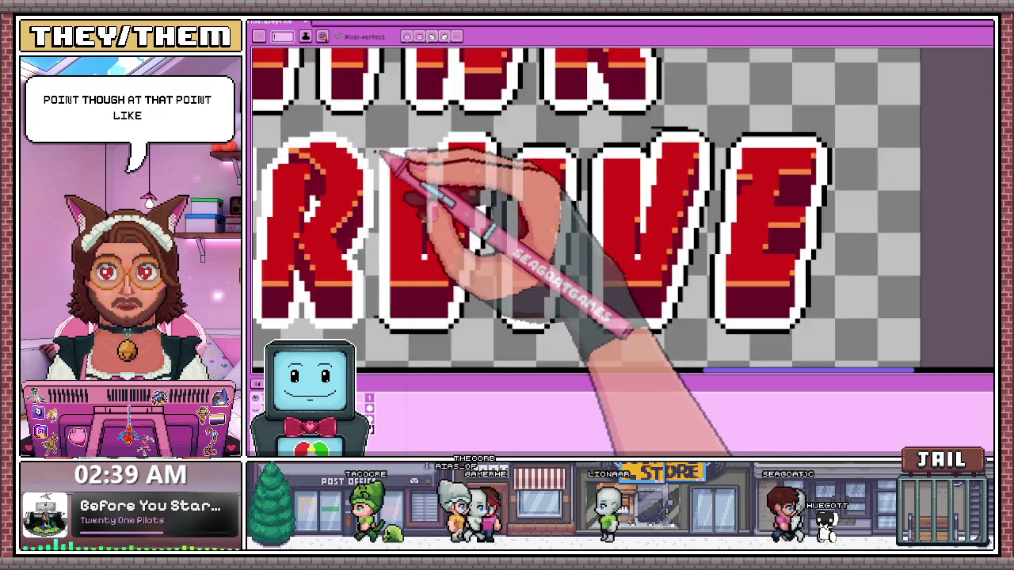
scroll(373, 170, up, 1)
scroll(377, 162, up, 1)
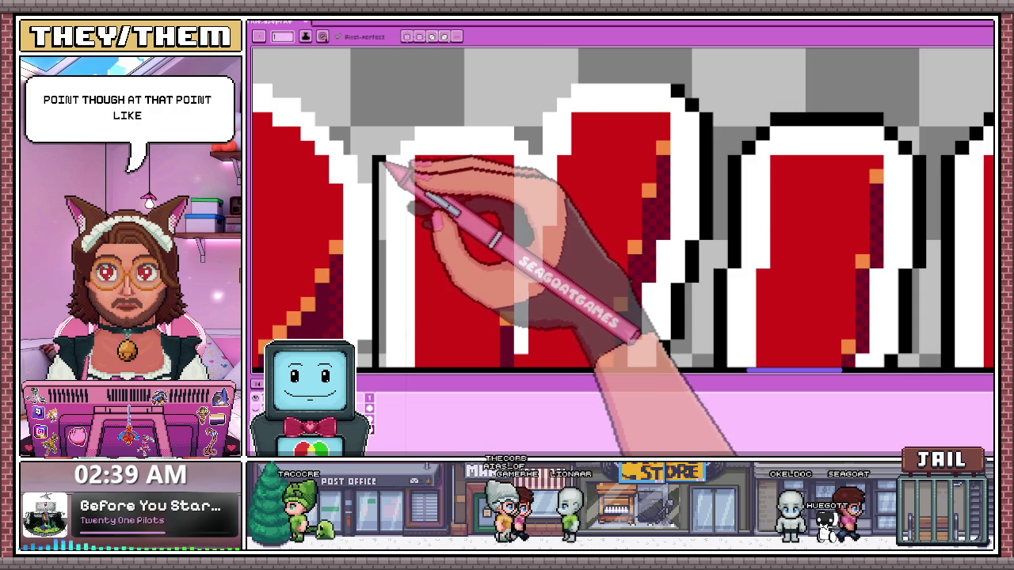
scroll(386, 164, down, 2)
scroll(389, 140, up, 2)
scroll(396, 322, up, 1)
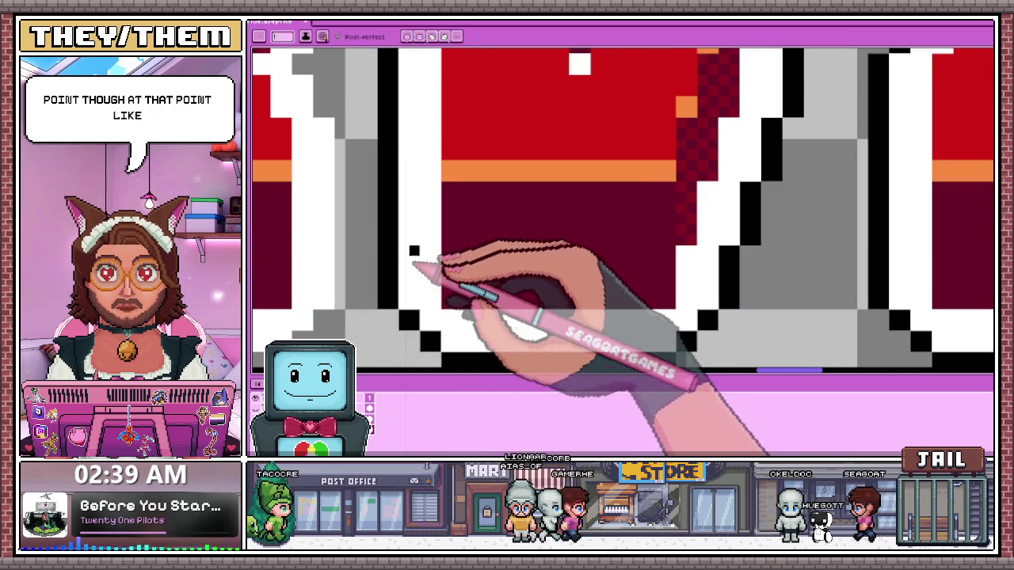
scroll(435, 151, down, 2)
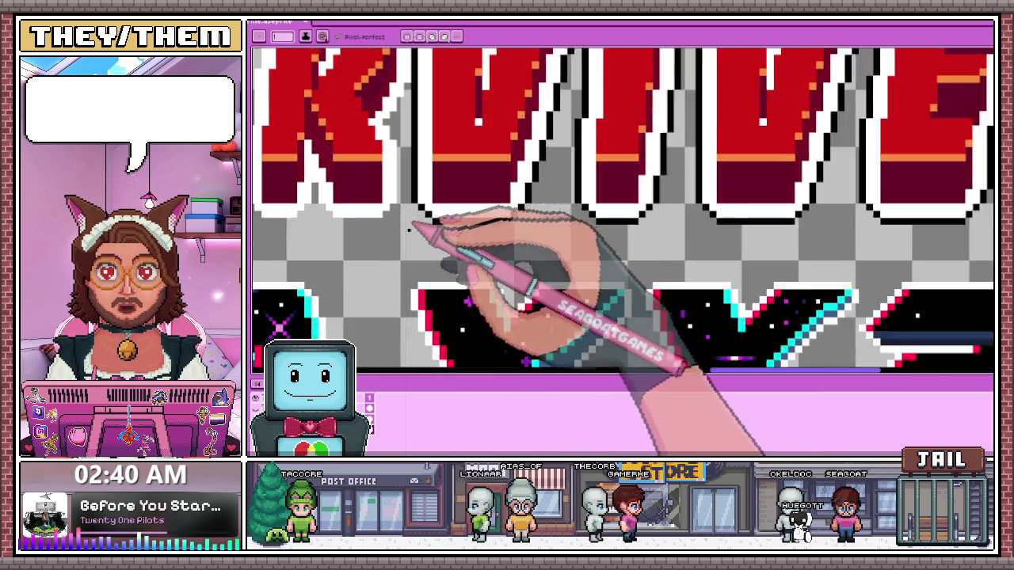
scroll(412, 222, down, 2)
Marquee-select the RVIVE part of the lettering
key(m)
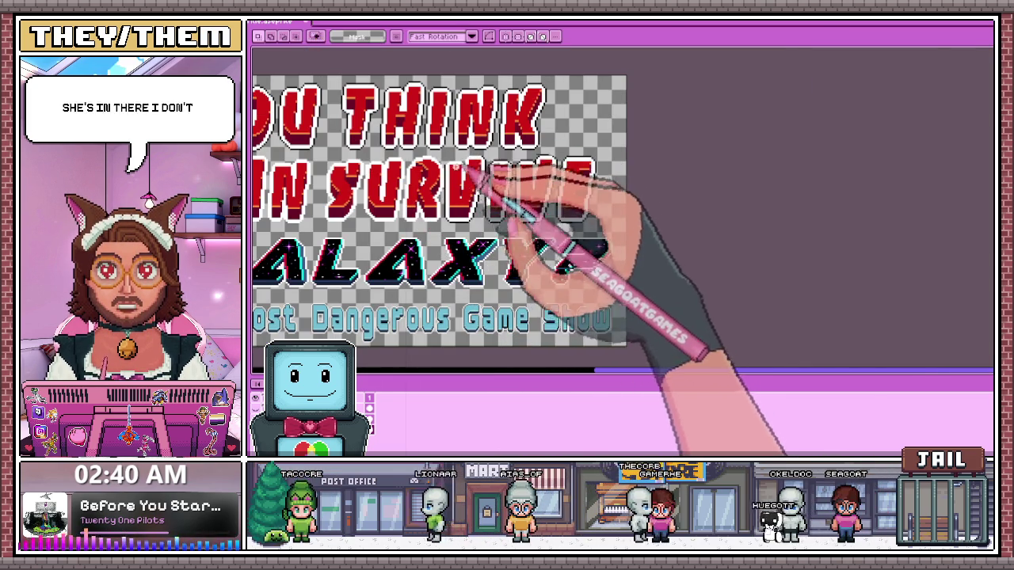
scroll(467, 162, up, 2)
drag(432, 136, 908, 350)
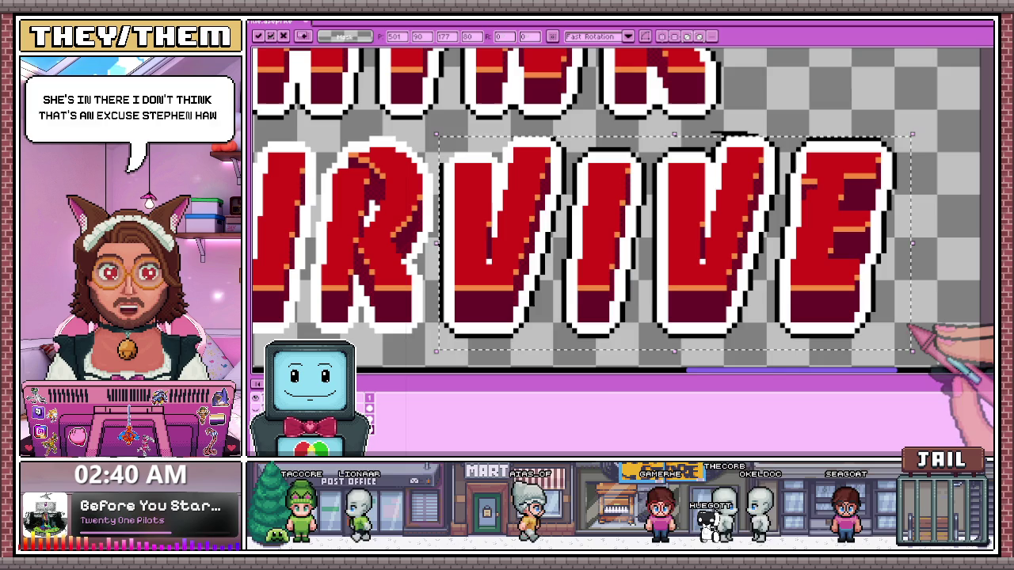
scroll(441, 206, down, 2)
scroll(441, 169, up, 3)
With the Pencil, redraw the black outline pixels along the tops of the letters
key(b)
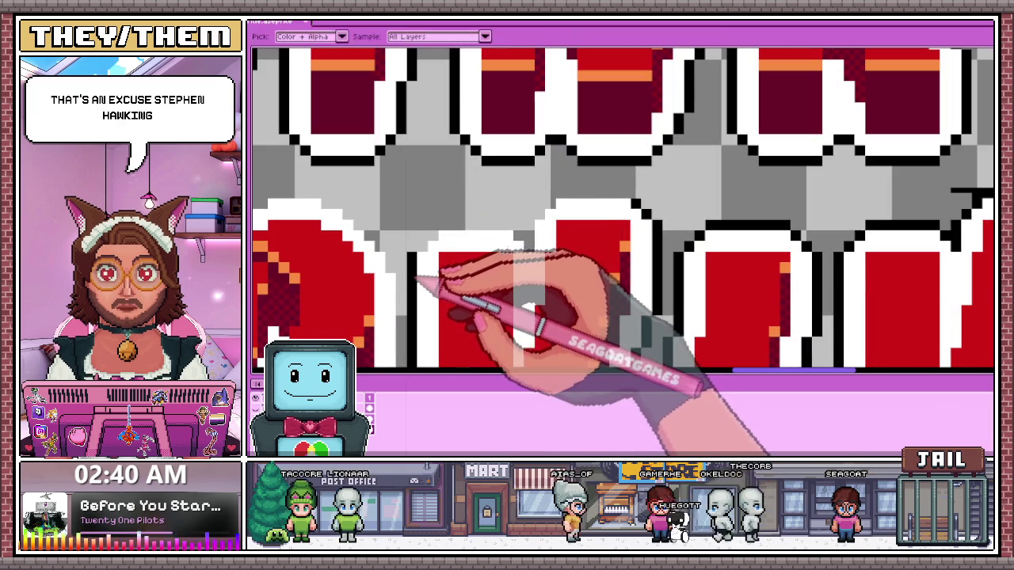
scroll(424, 237, up, 2)
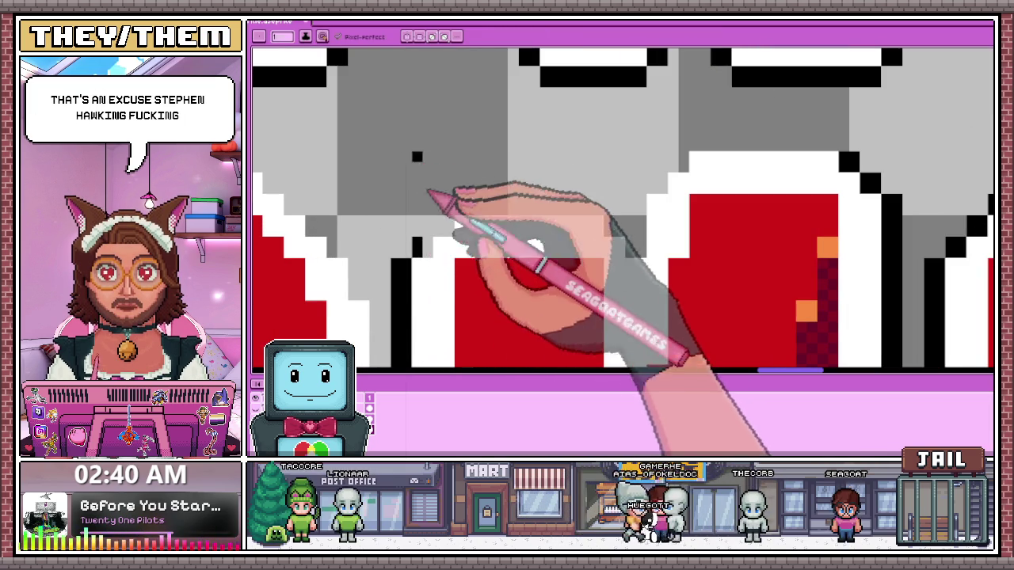
scroll(428, 255, up, 1)
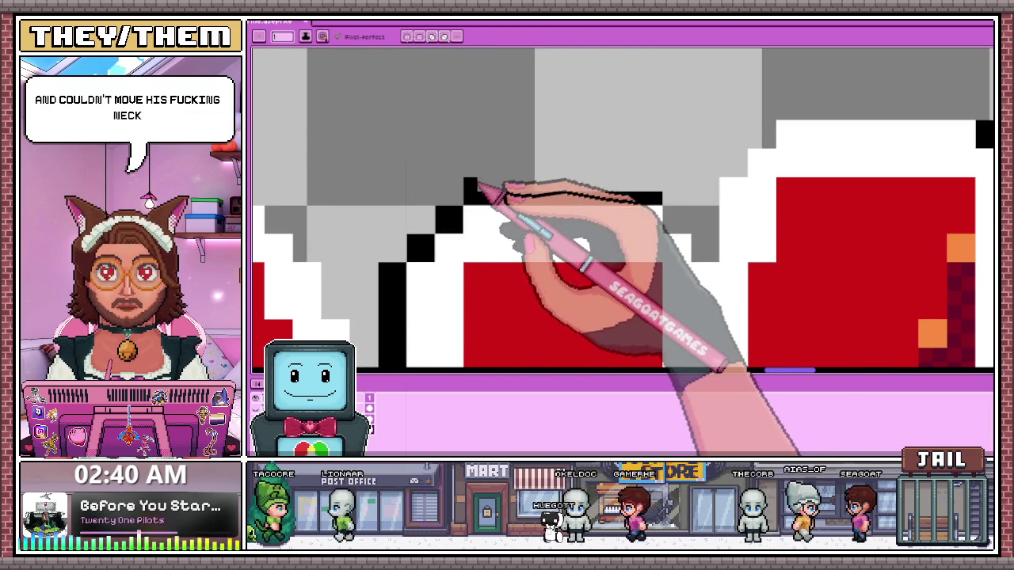
scroll(645, 192, down, 2)
scroll(638, 198, up, 1)
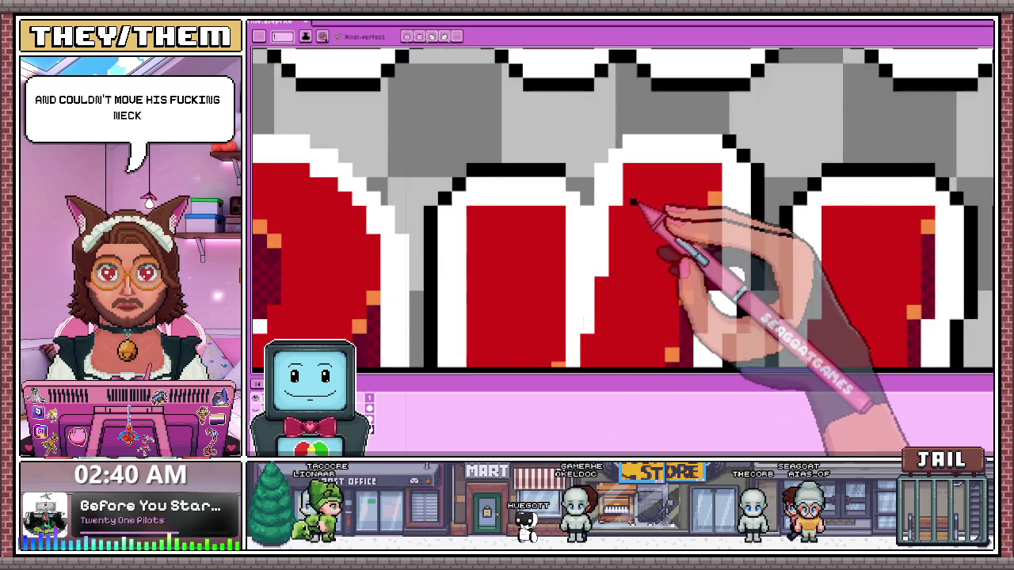
scroll(644, 208, up, 1)
scroll(583, 199, up, 1)
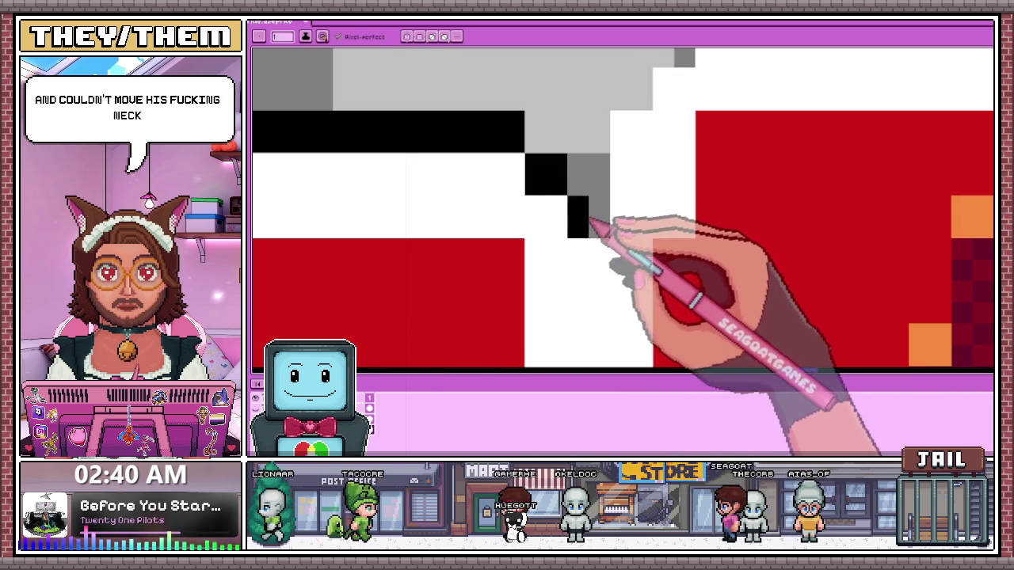
scroll(570, 222, down, 2)
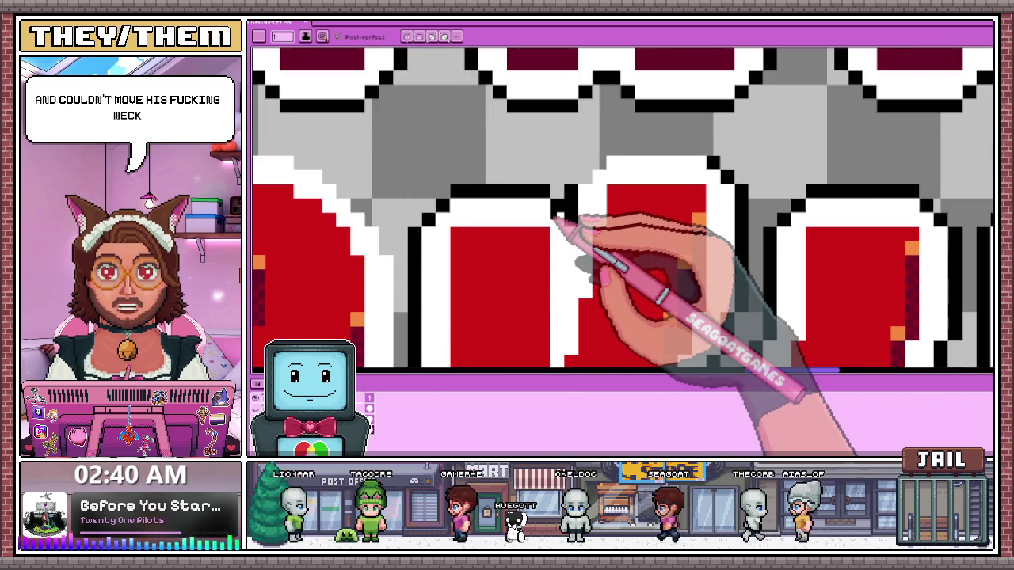
scroll(555, 217, down, 2)
scroll(629, 176, up, 1)
scroll(565, 198, up, 2)
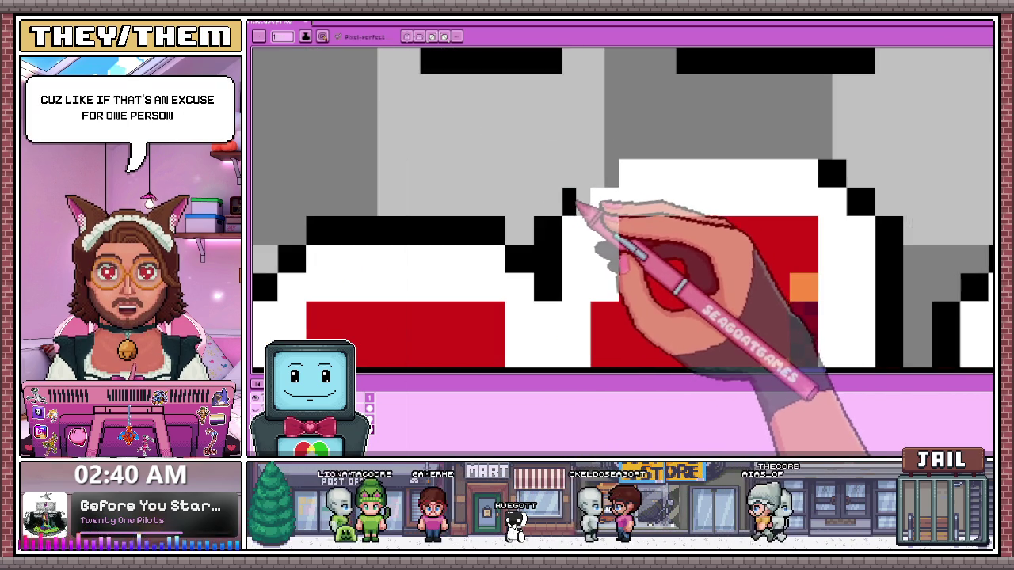
scroll(566, 194, down, 1)
scroll(555, 202, up, 2)
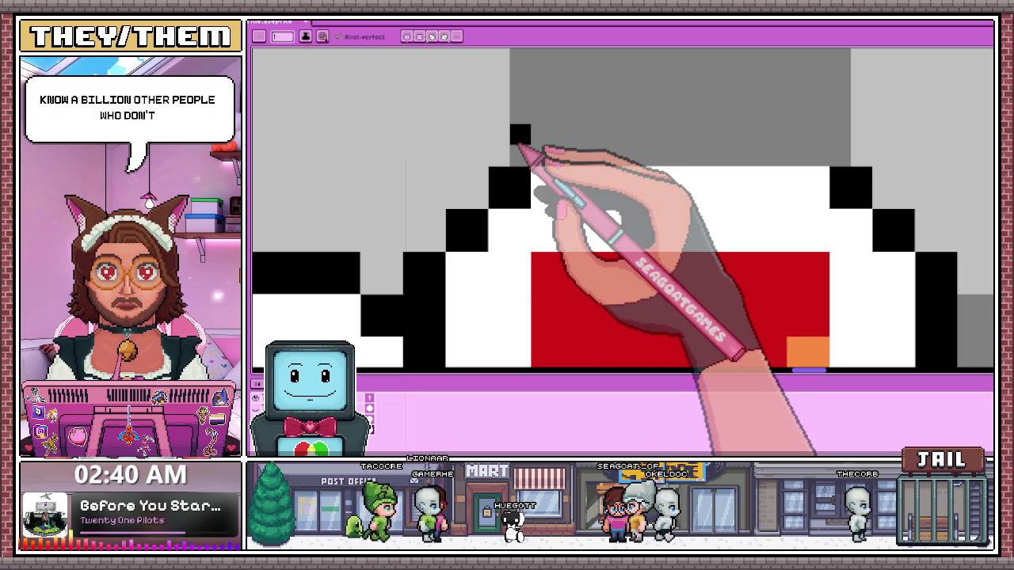
scroll(420, 162, down, 1)
scroll(412, 194, down, 1)
scroll(463, 202, down, 1)
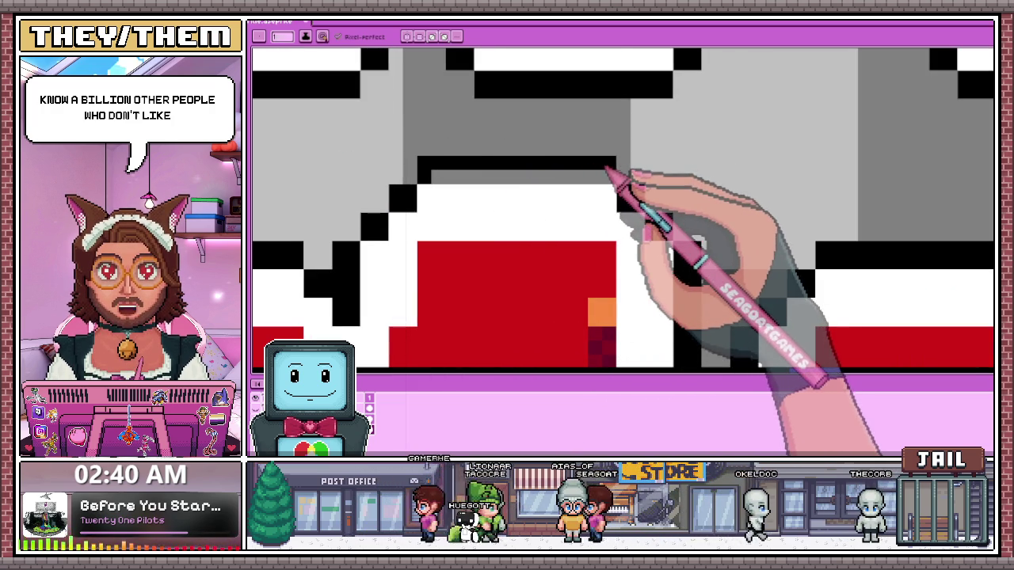
scroll(453, 181, down, 2)
scroll(552, 163, down, 1)
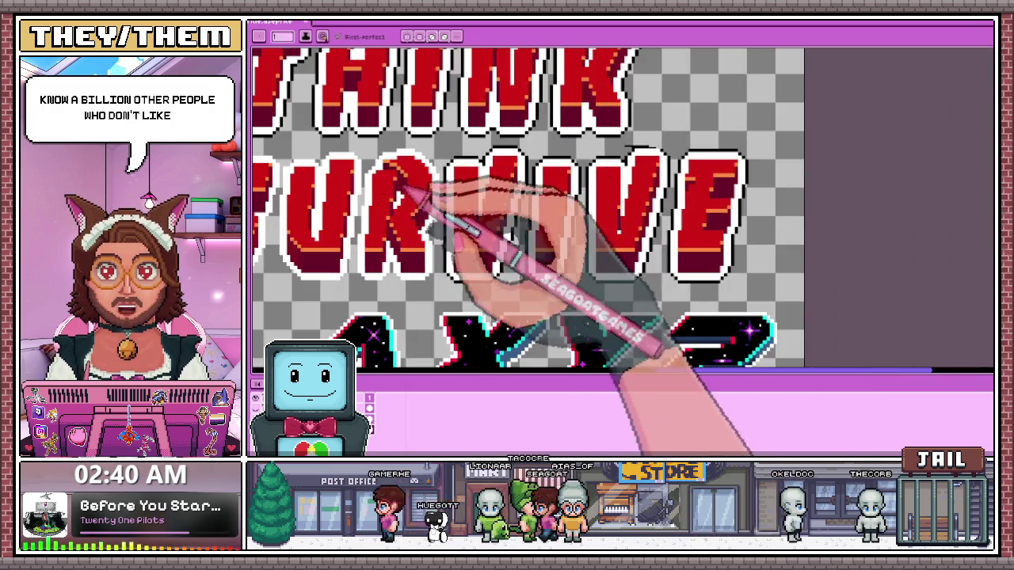
scroll(481, 163, up, 1)
scroll(369, 219, down, 2)
scroll(407, 158, up, 1)
scroll(464, 233, up, 1)
scroll(457, 176, up, 2)
scroll(455, 175, down, 2)
scroll(499, 210, down, 1)
scroll(538, 182, up, 2)
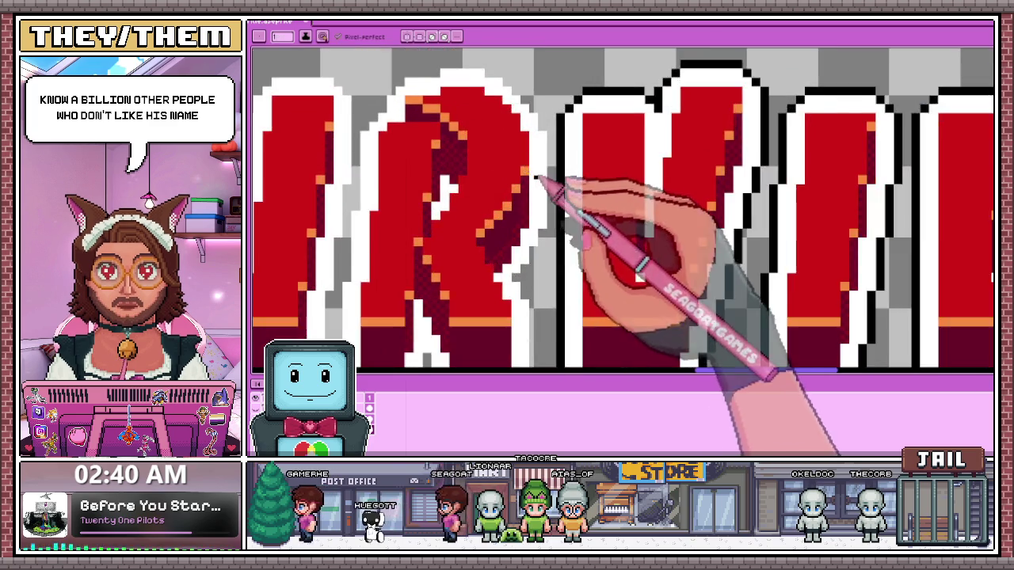
scroll(485, 175, down, 1)
scroll(484, 166, down, 2)
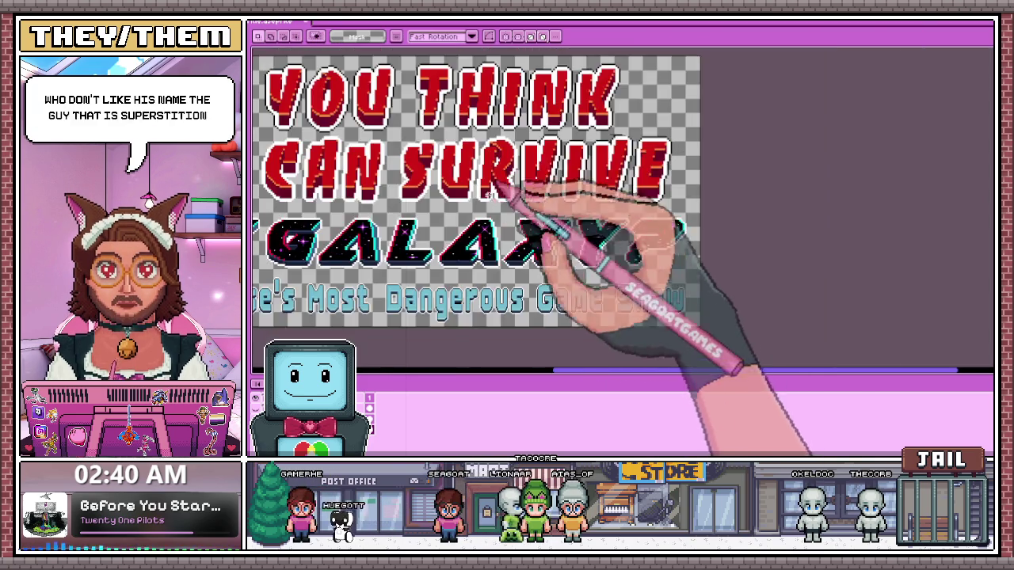
scroll(523, 150, up, 1)
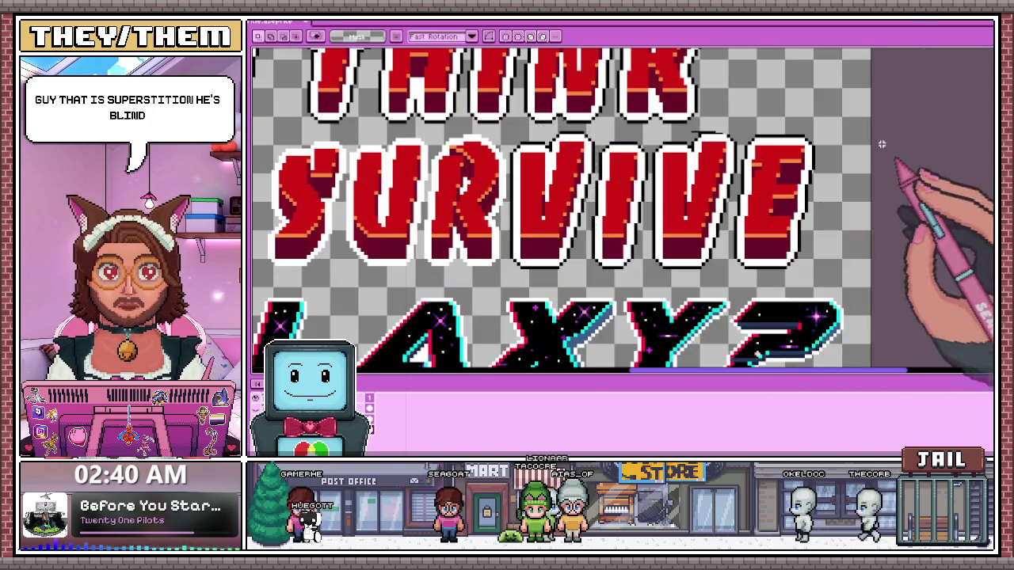
scroll(617, 115, up, 2)
scroll(617, 115, up, 1)
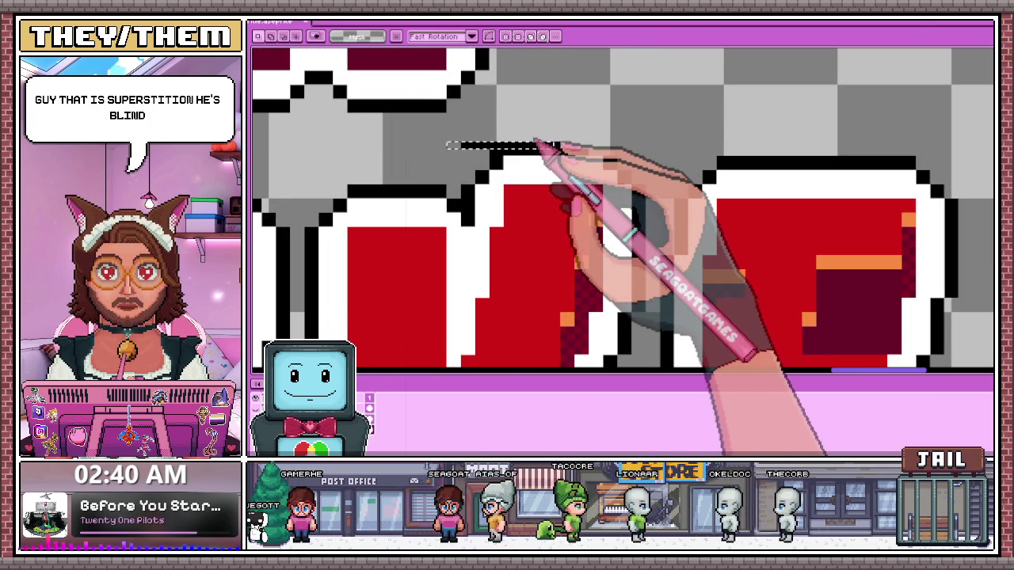
Select a thin outline strip atop a letter, line it up, then deselect
drag(560, 147, 569, 146)
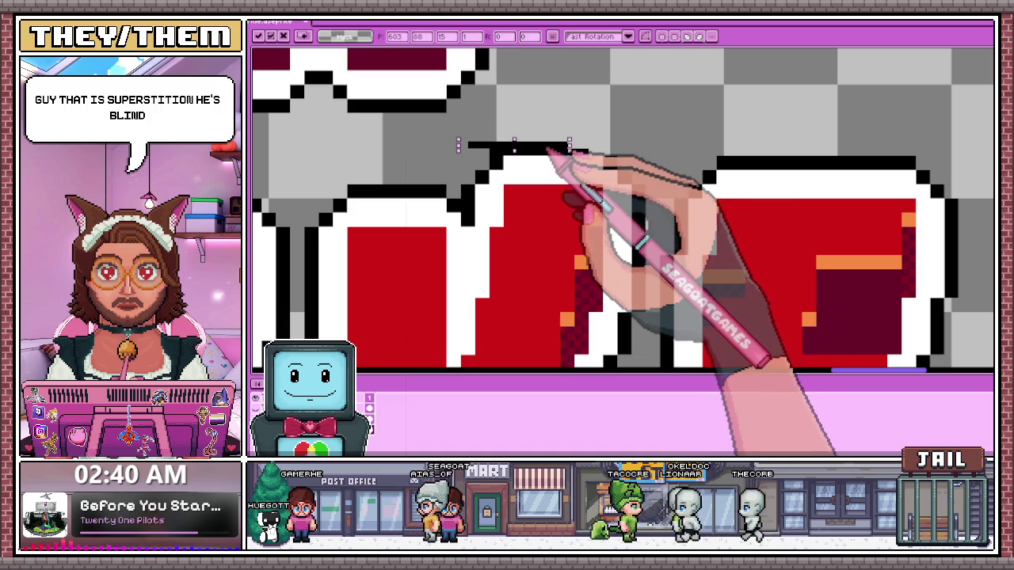
scroll(681, 158, down, 1)
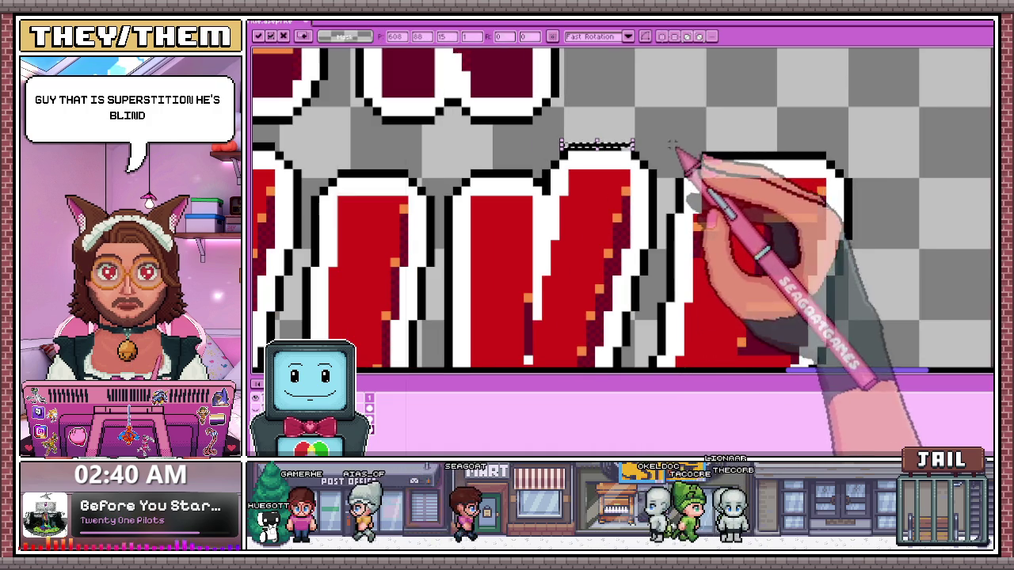
click(748, 132)
alt+click(548, 172)
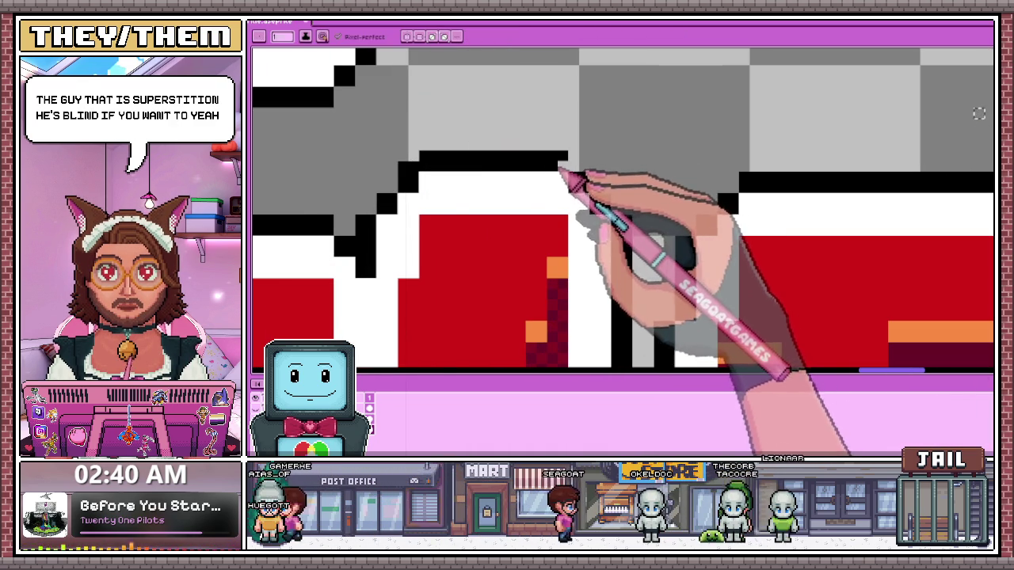
scroll(559, 168, down, 3)
scroll(607, 199, down, 2)
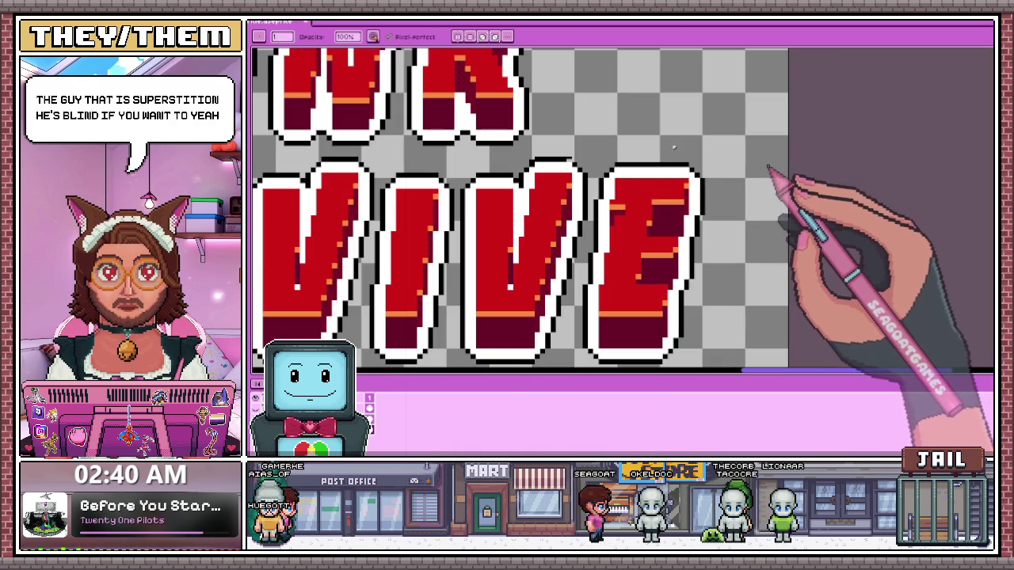
Erase stray outline pixels above the VIVE letters, returning to the Pencil afterwards
key(e)
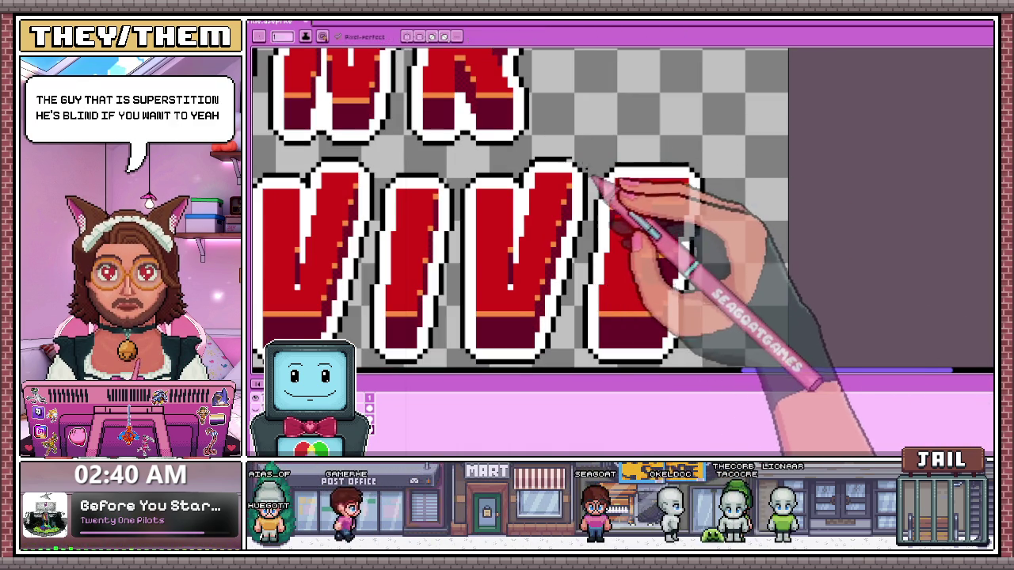
scroll(590, 175, up, 3)
scroll(590, 176, up, 2)
key(b)
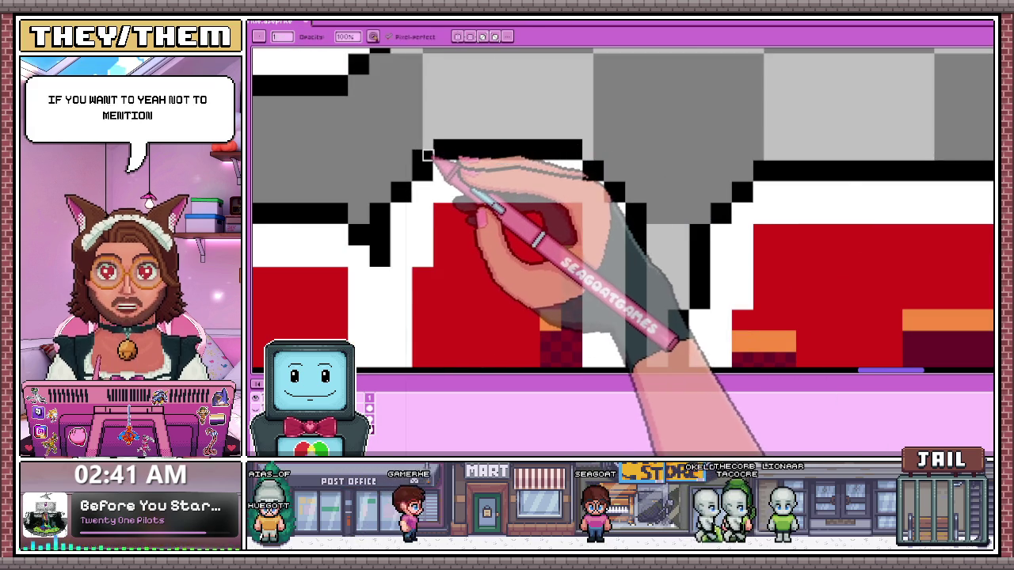
scroll(438, 152, down, 3)
scroll(497, 169, down, 2)
scroll(528, 170, down, 1)
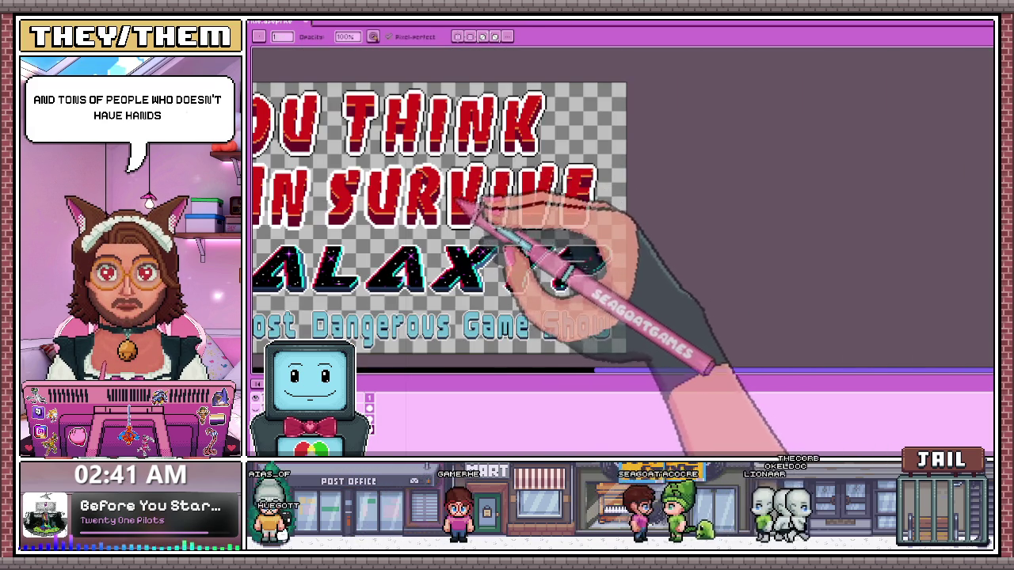
Shift the selected VIVE letters one pixel to the right and deselect
scroll(472, 173, up, 2)
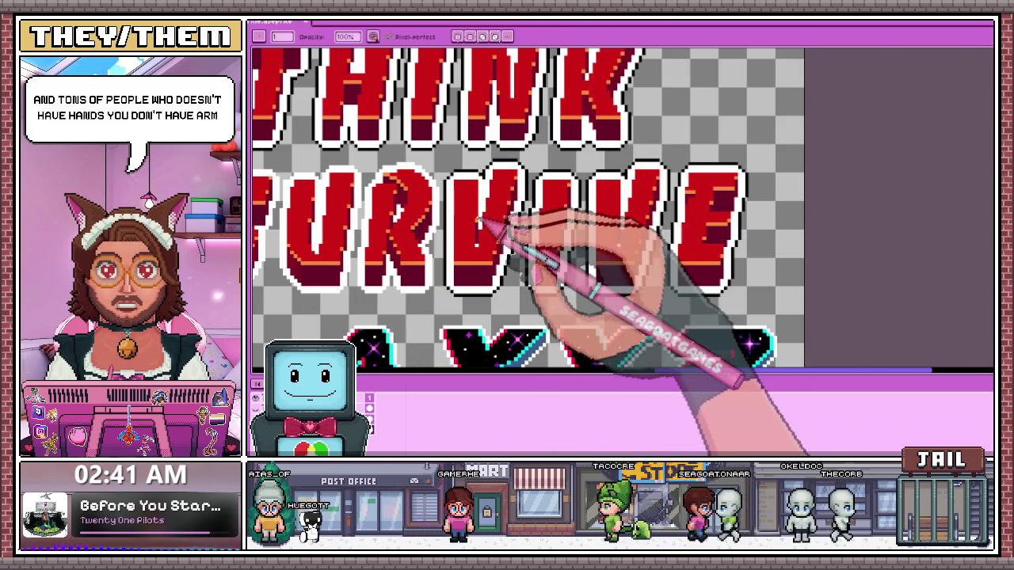
key(m)
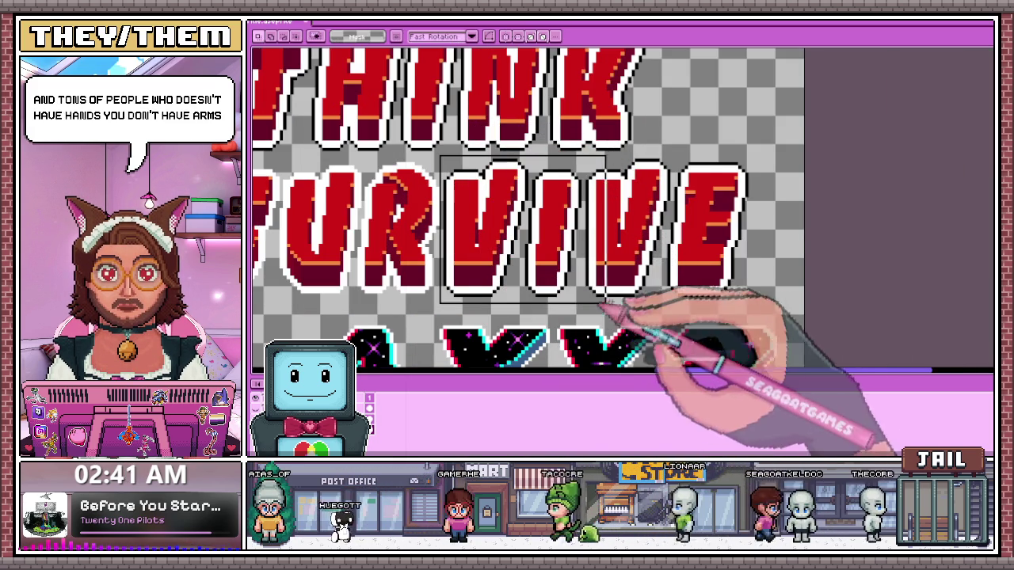
drag(450, 207, 772, 304)
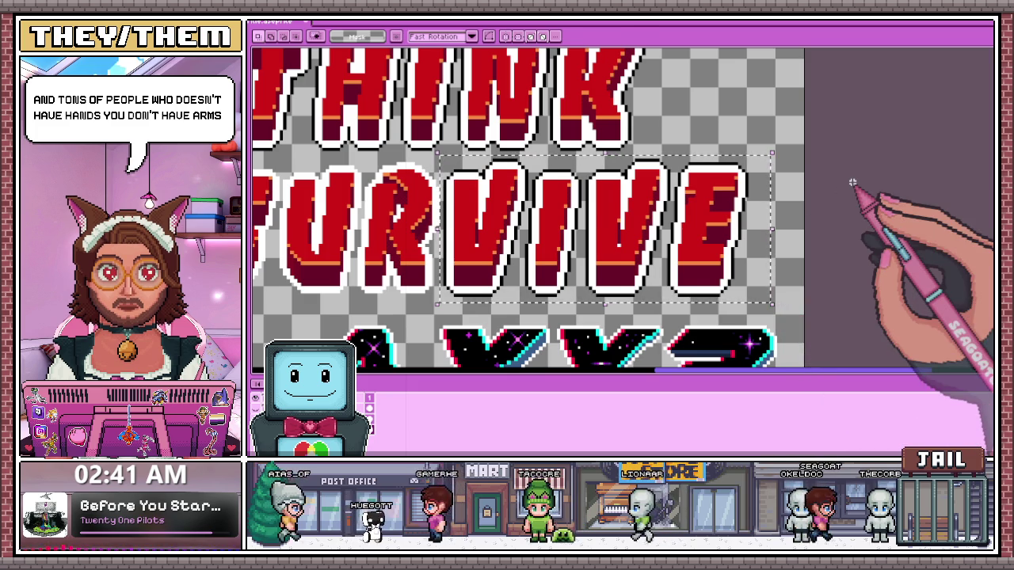
key(Right)
key(i)
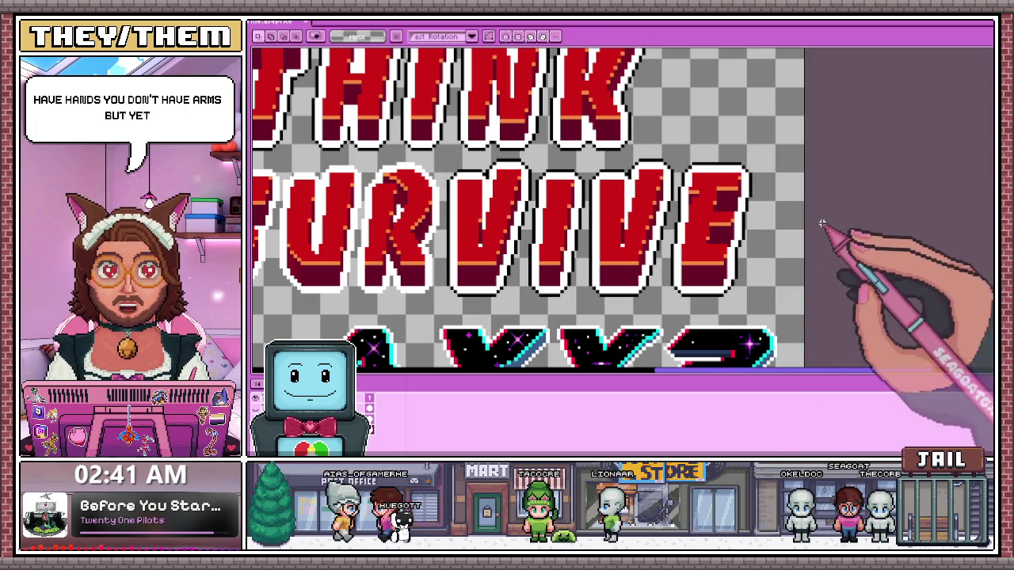
key(ctrl+d)
Pencil in the missing black outline pixels along the slanted letter edges
key(b)
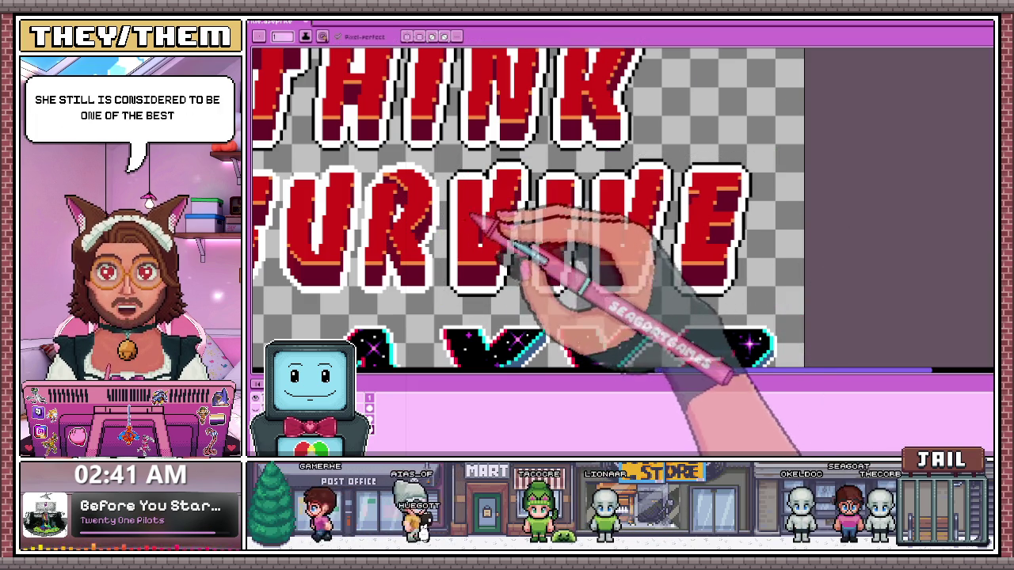
scroll(466, 238, up, 1)
scroll(436, 285, up, 1)
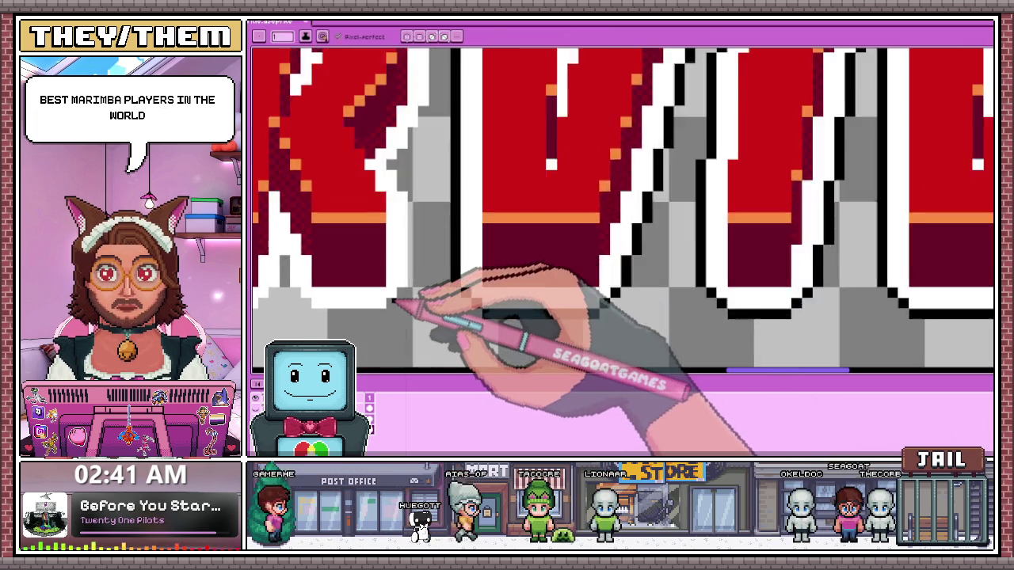
scroll(396, 301, up, 1)
scroll(419, 281, down, 1)
scroll(420, 238, up, 1)
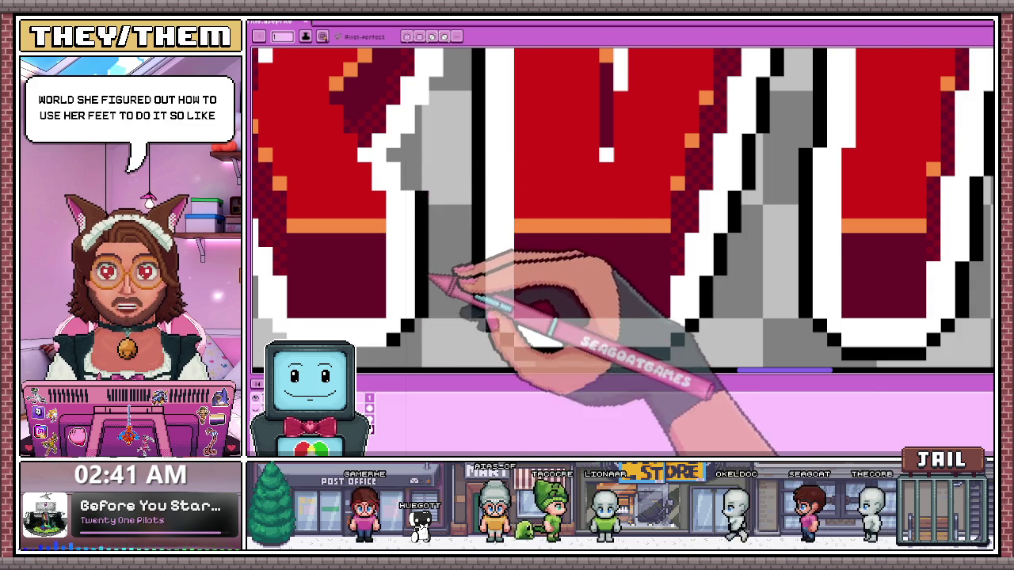
scroll(419, 229, up, 1)
scroll(399, 217, up, 1)
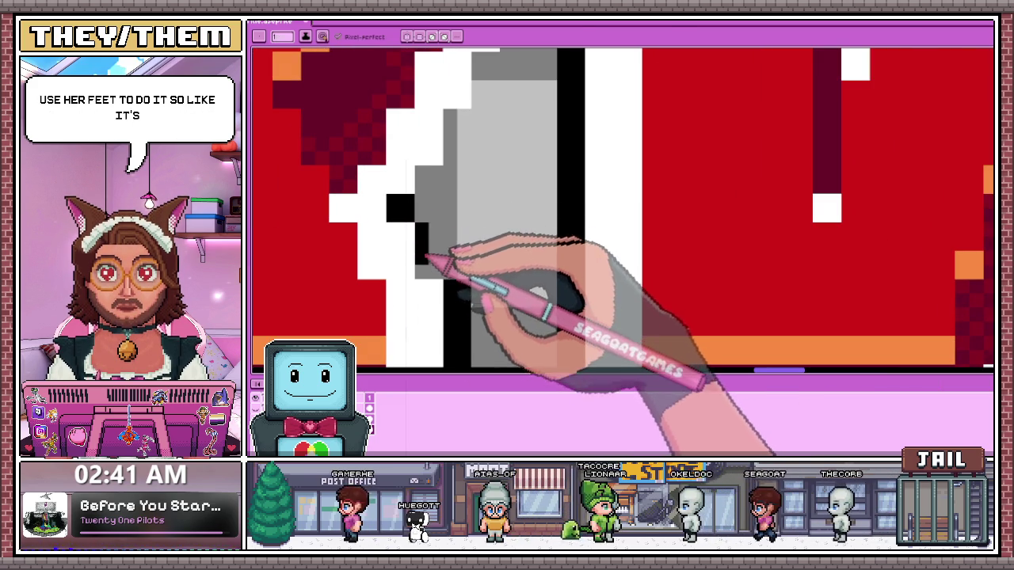
drag(435, 216, 428, 272)
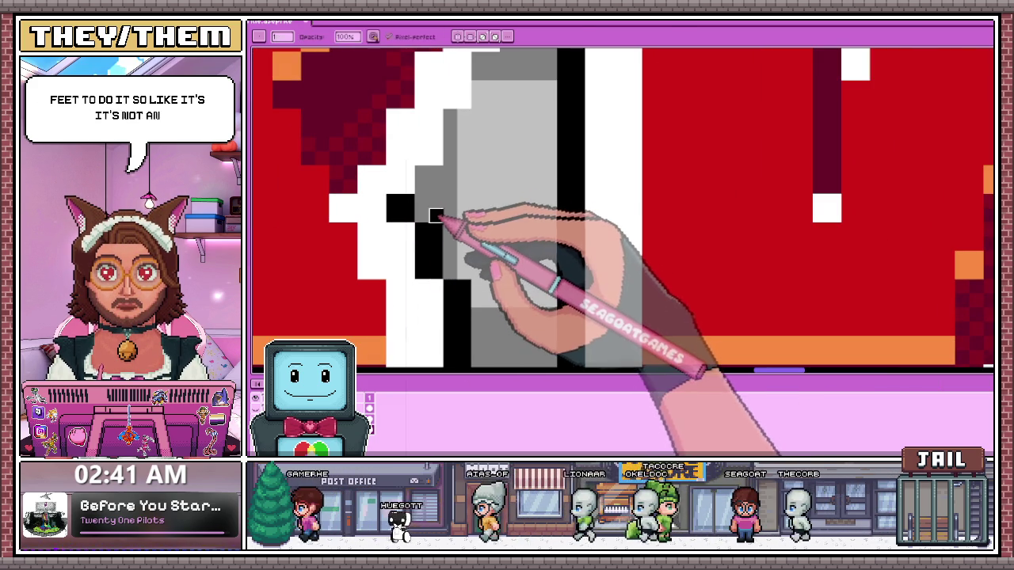
scroll(436, 198, down, 2)
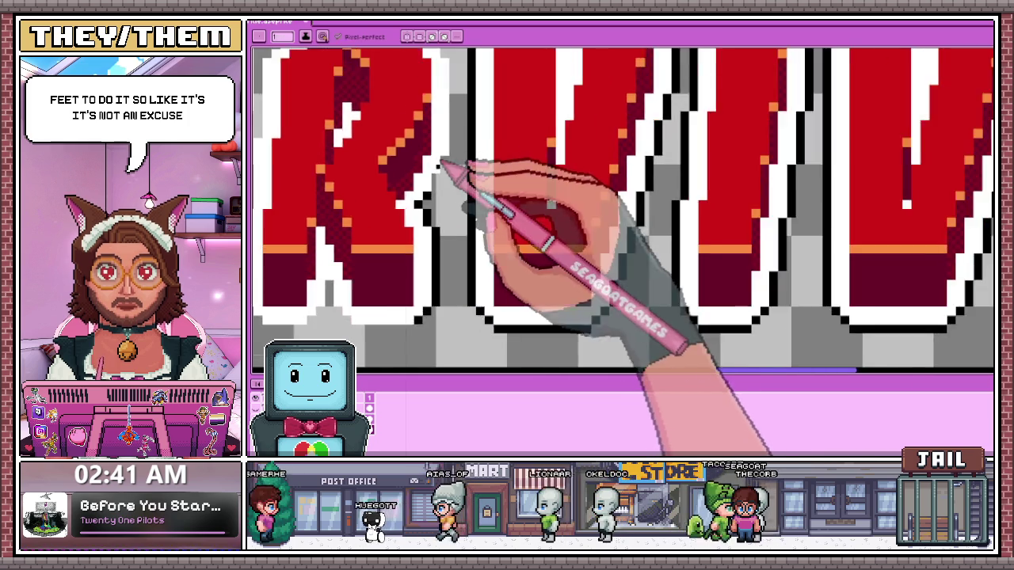
scroll(440, 168, up, 1)
scroll(441, 187, up, 1)
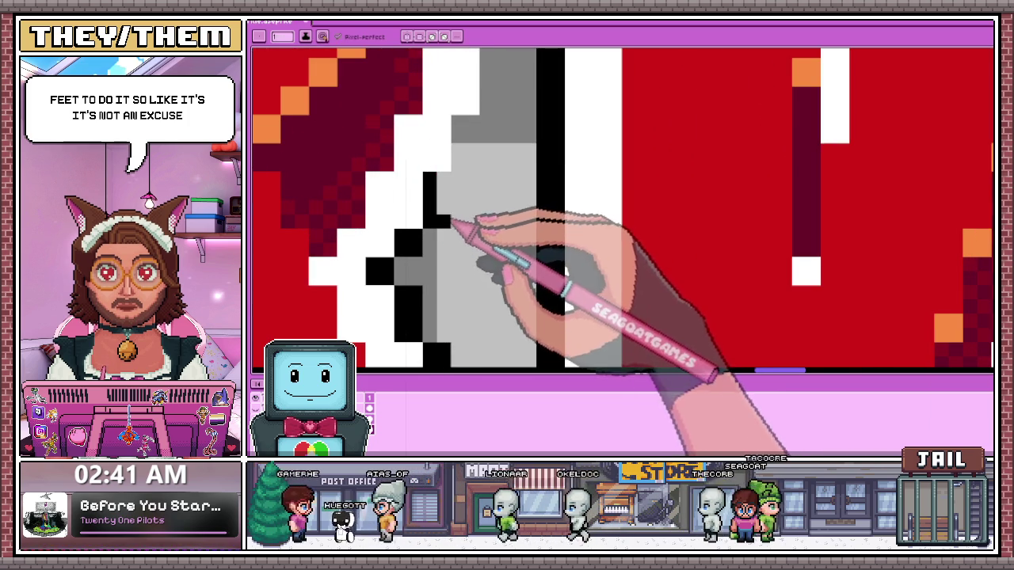
scroll(451, 223, down, 1)
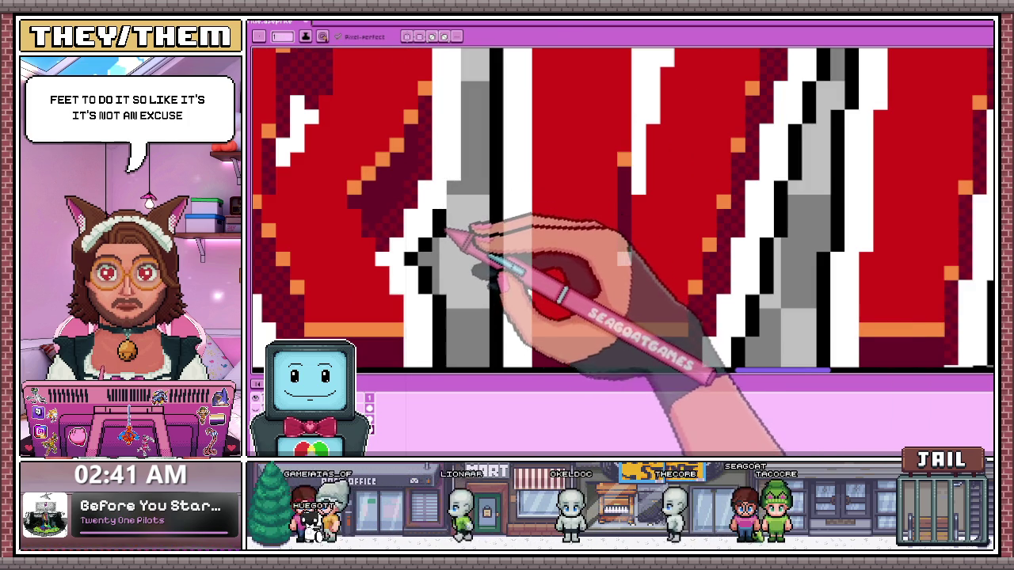
scroll(446, 232, up, 1)
scroll(459, 218, down, 1)
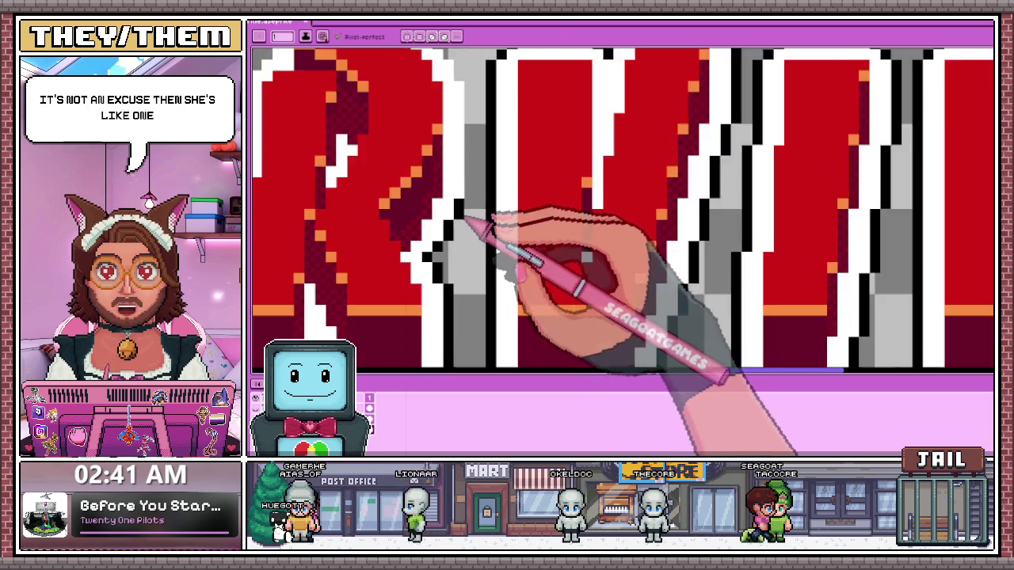
scroll(471, 222, down, 1)
scroll(475, 207, up, 2)
scroll(473, 212, down, 1)
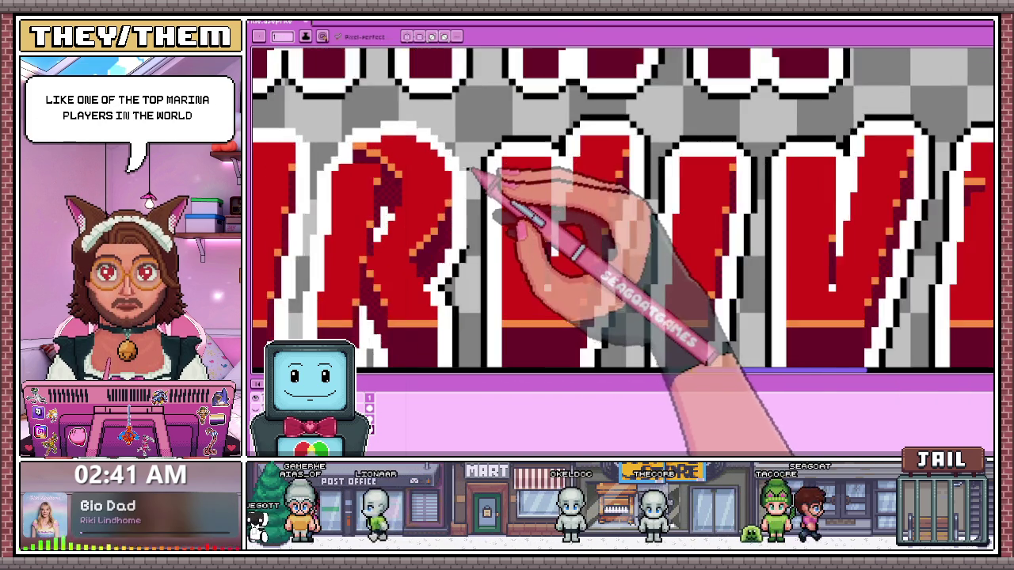
scroll(474, 175, up, 1)
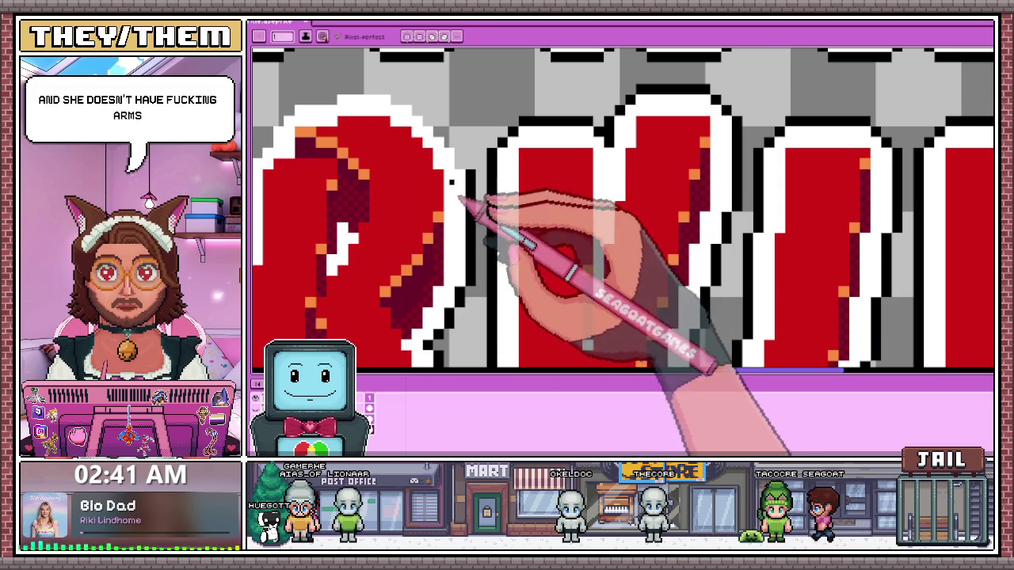
scroll(465, 193, up, 1)
scroll(475, 176, down, 1)
scroll(444, 165, down, 1)
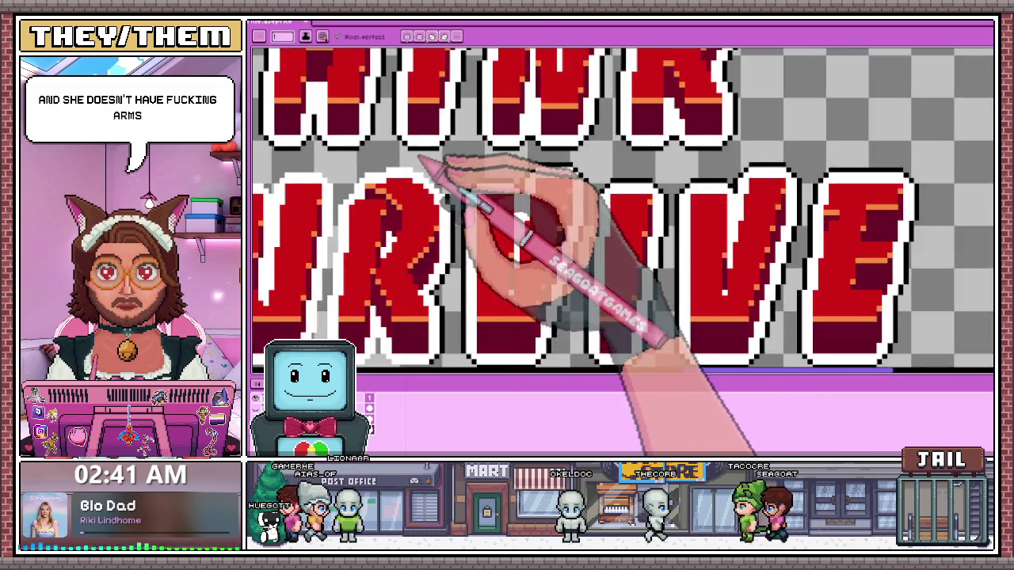
scroll(426, 170, up, 1)
scroll(421, 174, up, 2)
scroll(448, 166, down, 1)
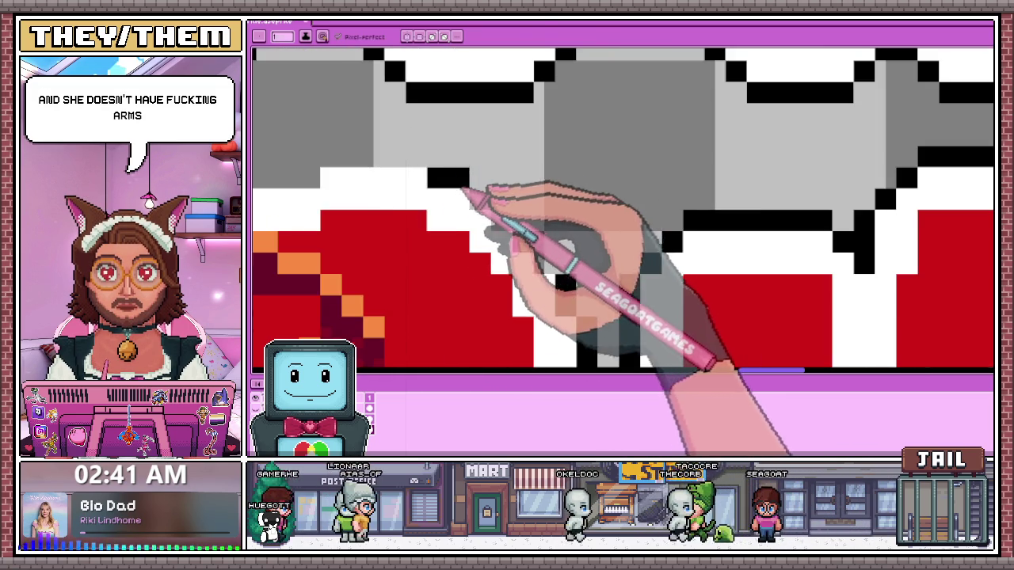
scroll(476, 187, down, 1)
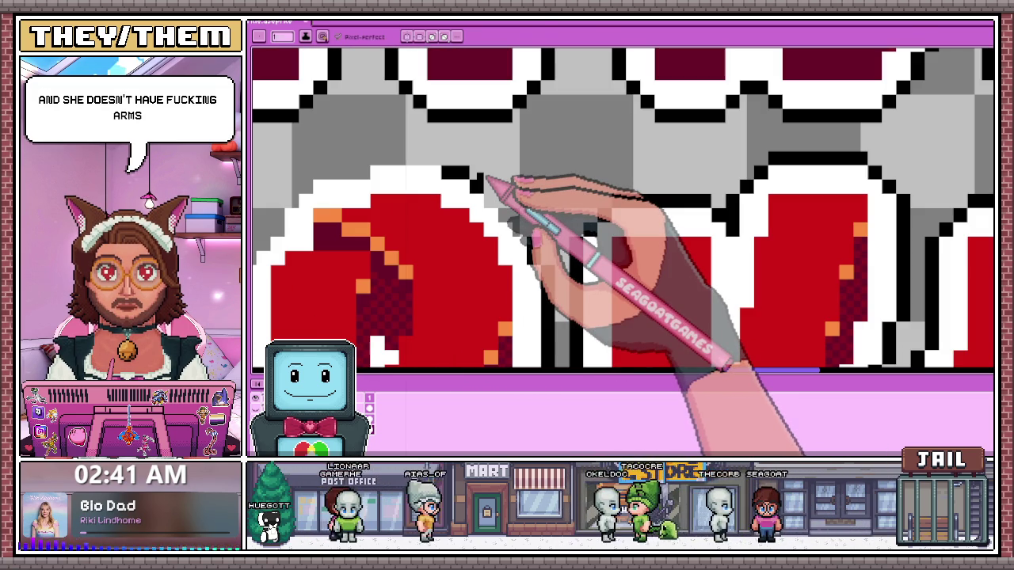
scroll(485, 181, down, 1)
scroll(479, 176, up, 2)
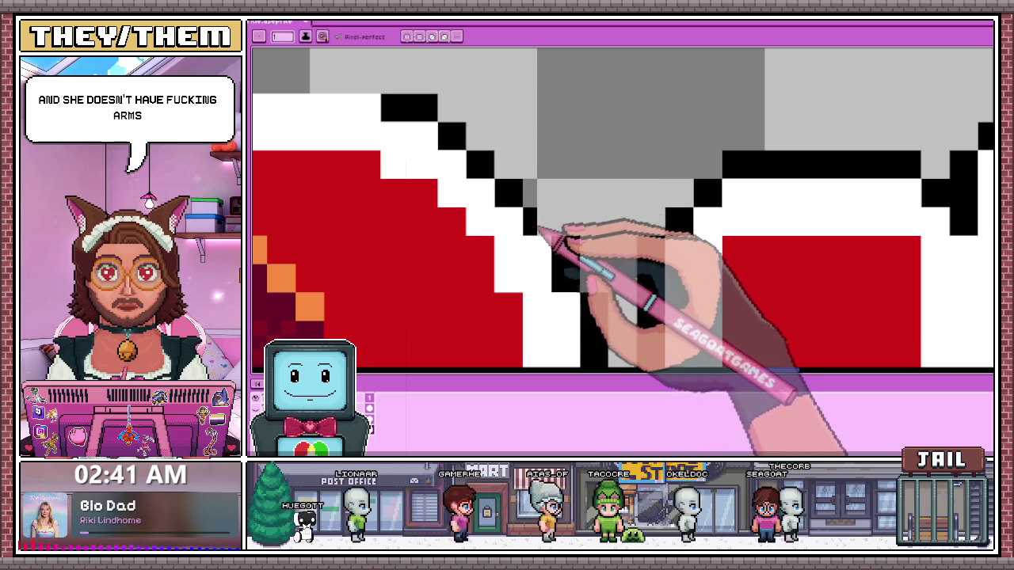
scroll(558, 162, down, 2)
scroll(495, 174, down, 1)
scroll(467, 166, up, 2)
scroll(468, 166, up, 1)
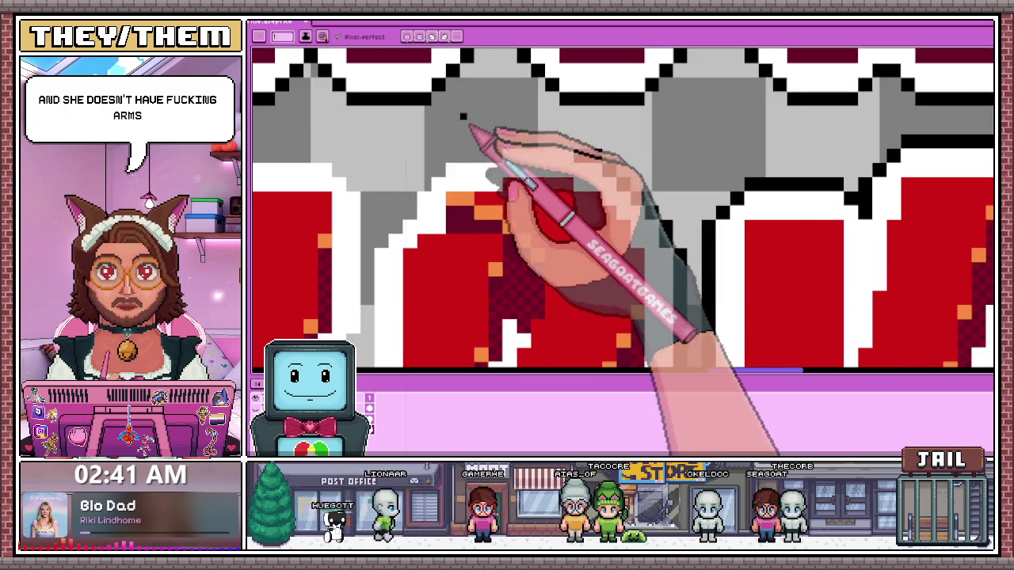
scroll(463, 161, up, 1)
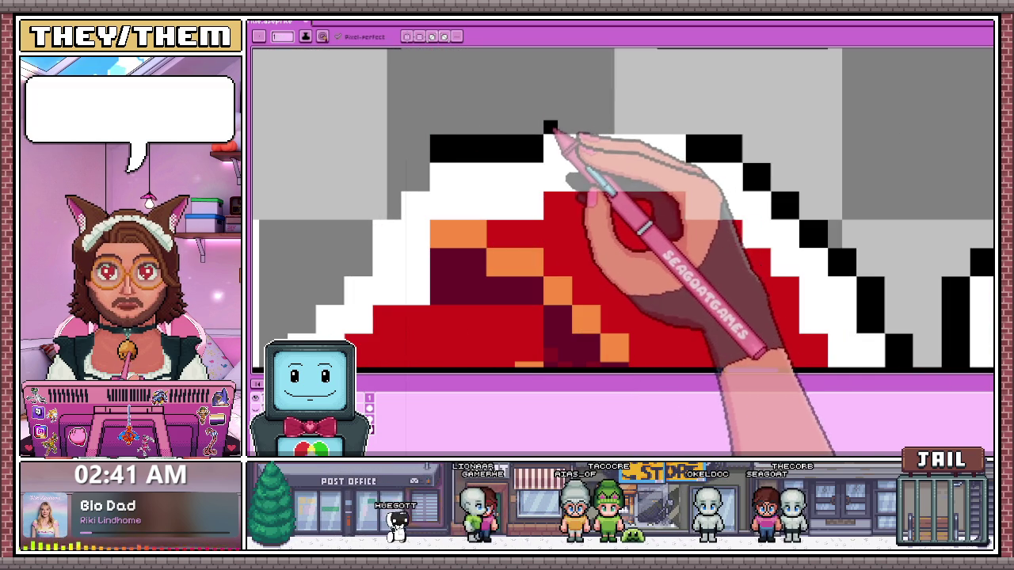
Draw a black outline row along the top of a SURVIVE letter
drag(554, 123, 677, 120)
scroll(563, 114, down, 1)
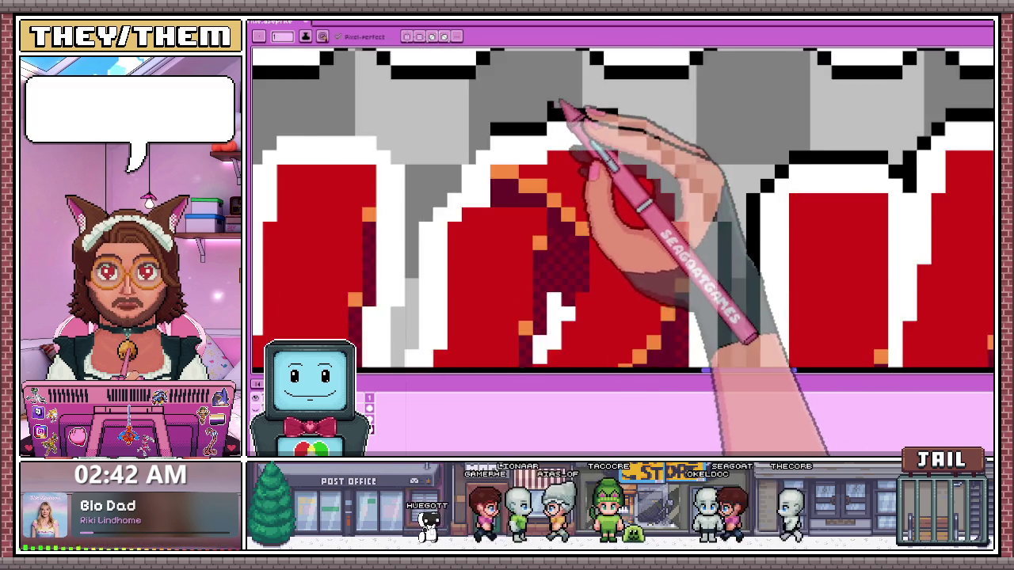
scroll(562, 106, down, 2)
scroll(493, 174, up, 2)
scroll(509, 163, up, 1)
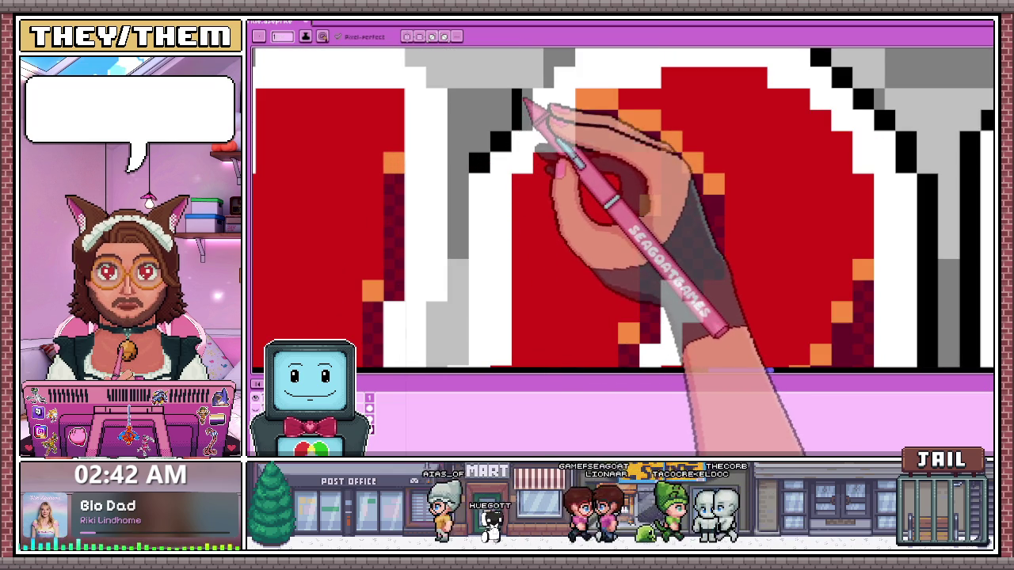
scroll(532, 107, up, 2)
key(alt)
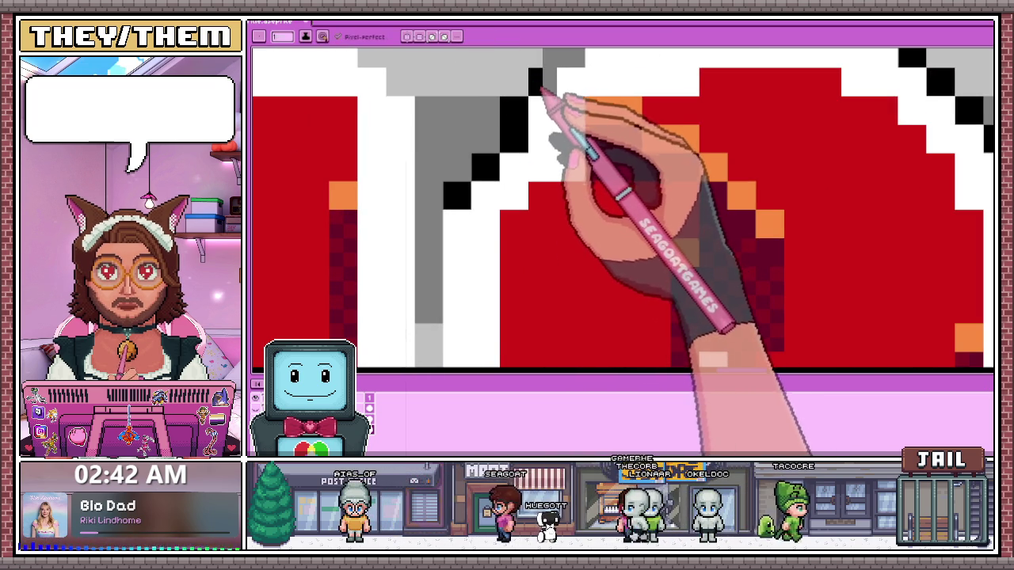
scroll(546, 111, down, 2)
scroll(546, 143, up, 1)
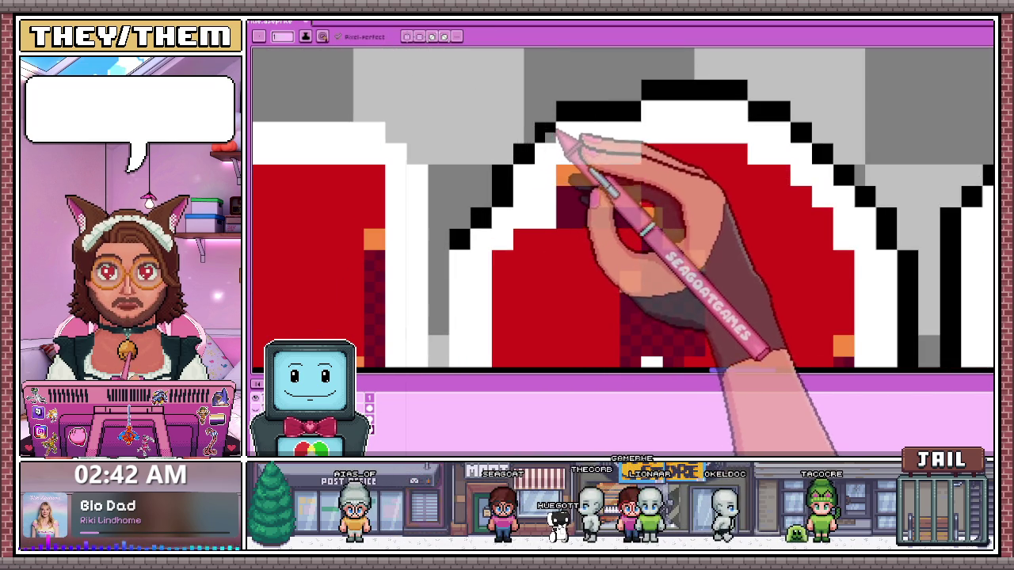
scroll(557, 132, down, 1)
scroll(546, 87, down, 1)
scroll(573, 194, up, 2)
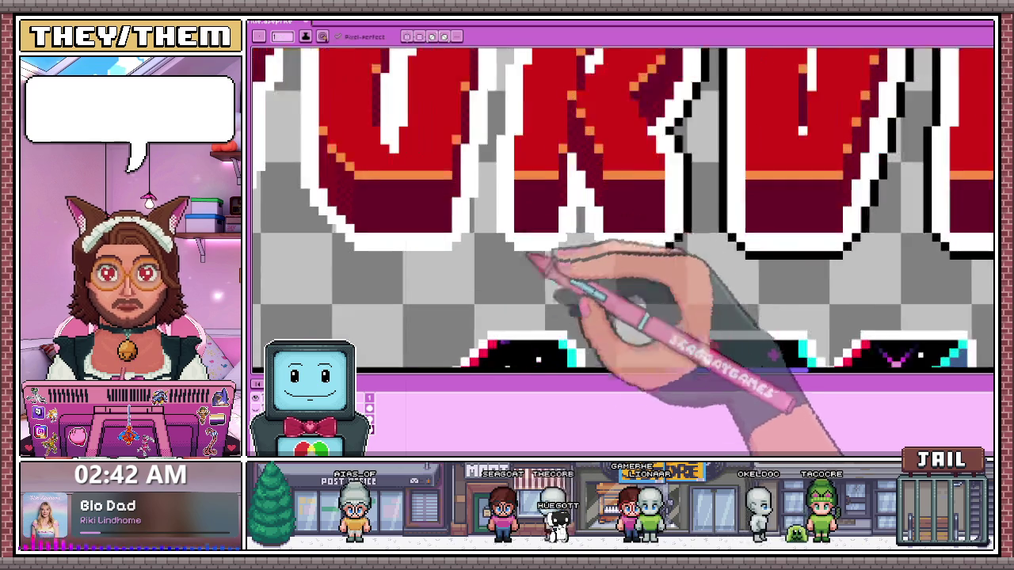
scroll(582, 208, up, 1)
scroll(581, 204, up, 1)
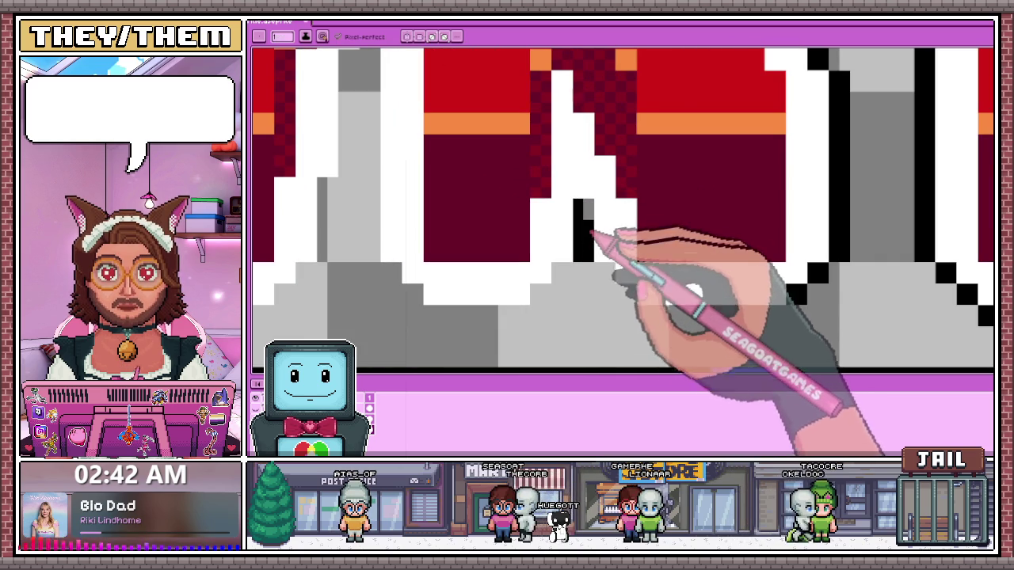
scroll(592, 233, down, 3)
scroll(586, 230, up, 3)
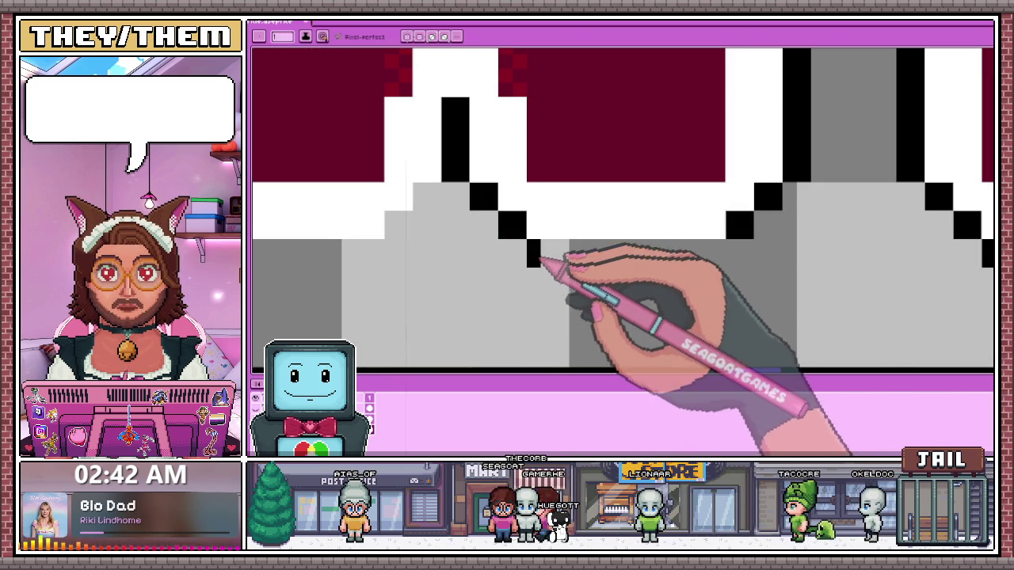
Extend the black stepped outline along the letters' bottom edges and corners
drag(535, 260, 655, 260)
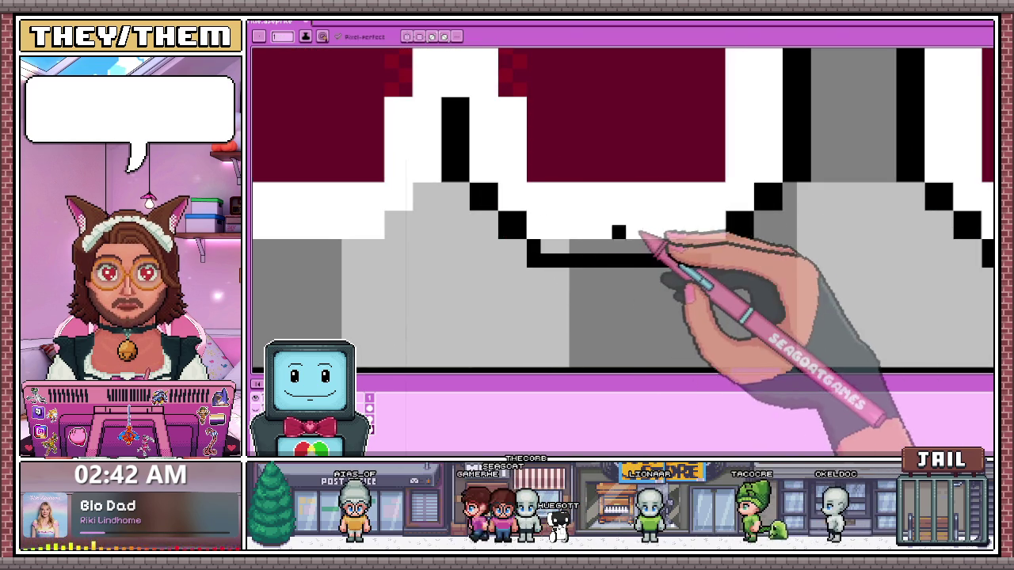
drag(640, 236, 729, 255)
scroll(729, 256, down, 2)
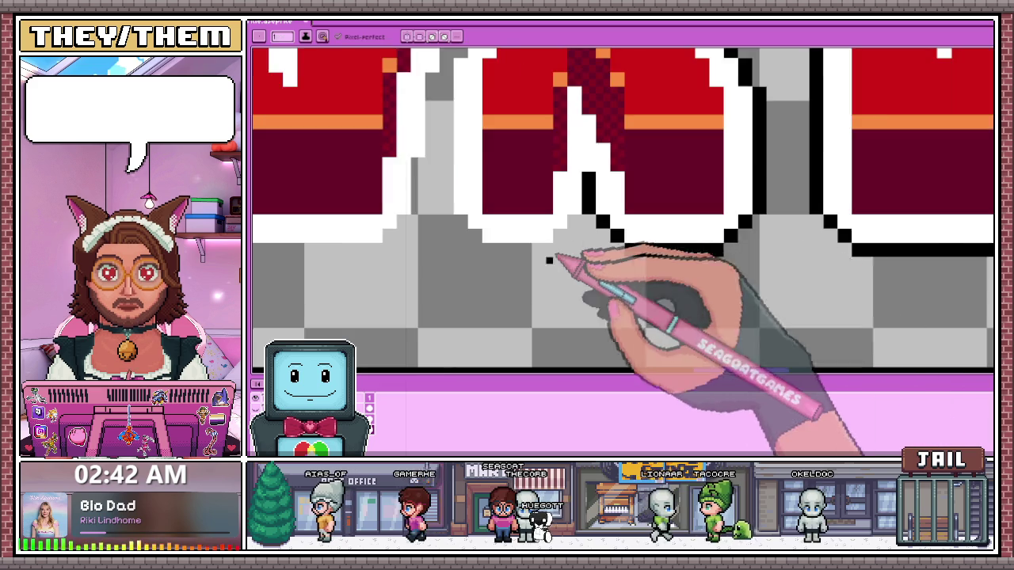
scroll(564, 242, up, 2)
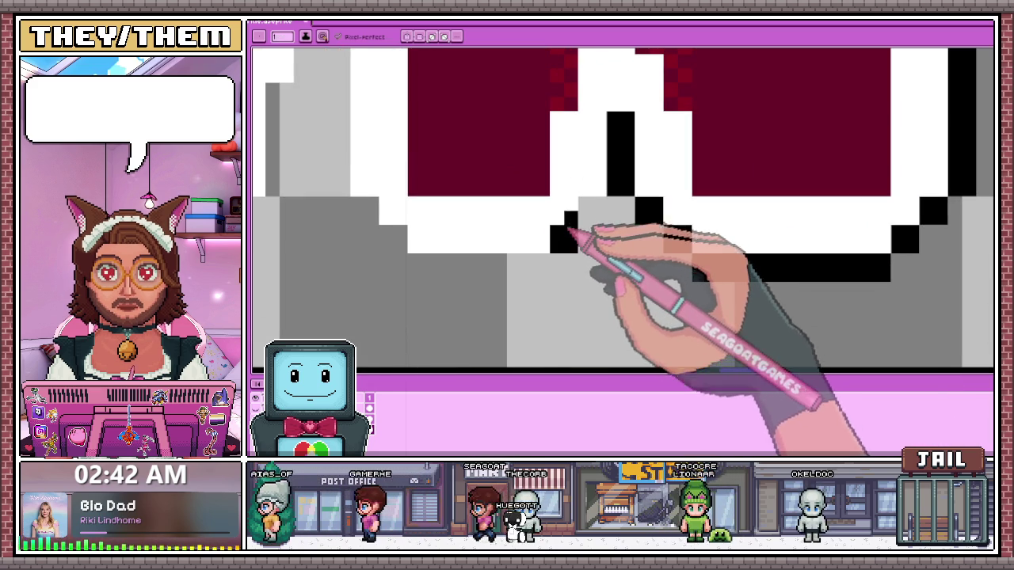
click(593, 212)
click(393, 239)
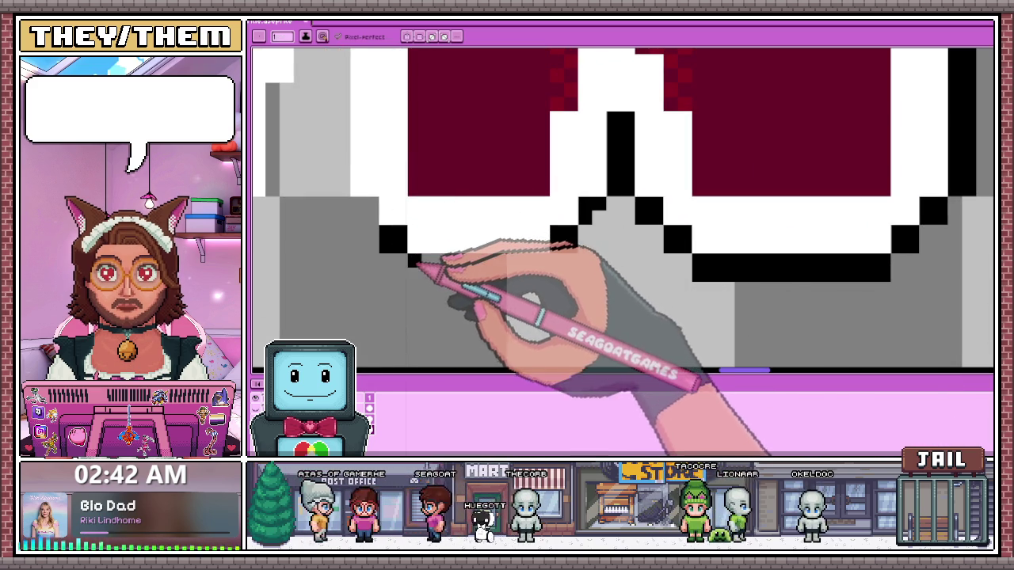
drag(417, 268, 547, 268)
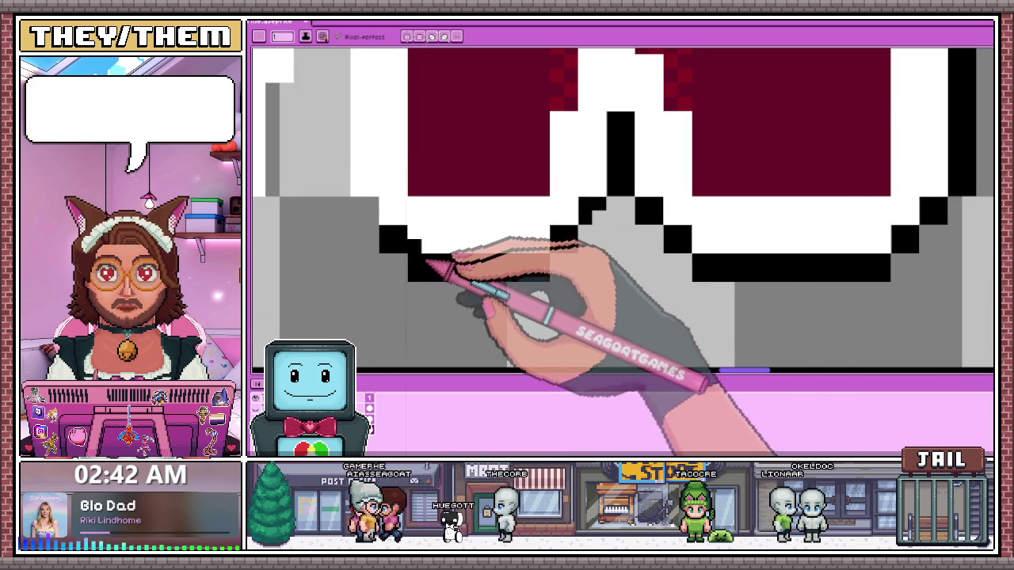
scroll(384, 209, down, 2)
scroll(392, 238, down, 2)
scroll(380, 179, down, 2)
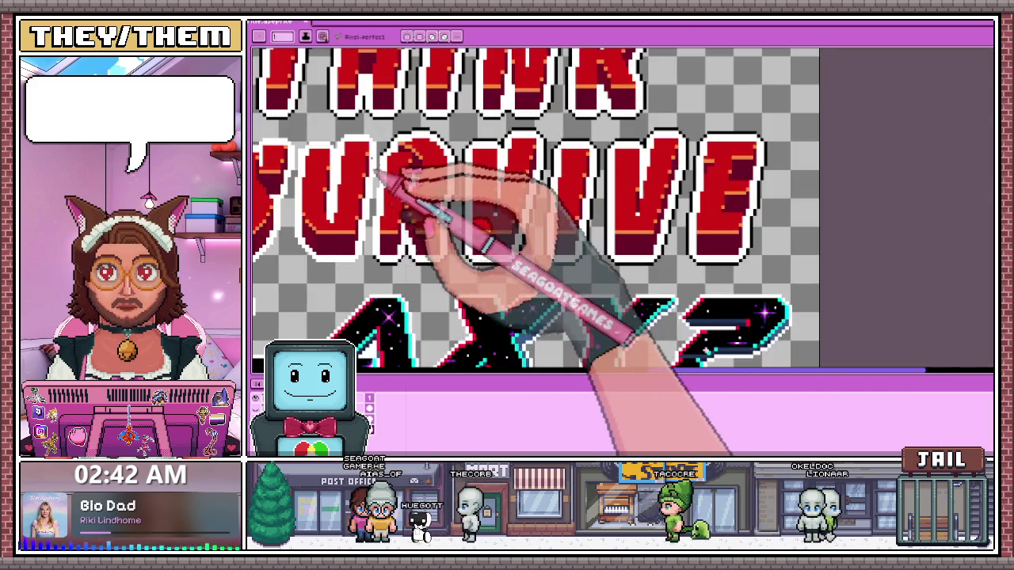
scroll(384, 174, up, 2)
scroll(400, 194, down, 1)
scroll(419, 202, down, 1)
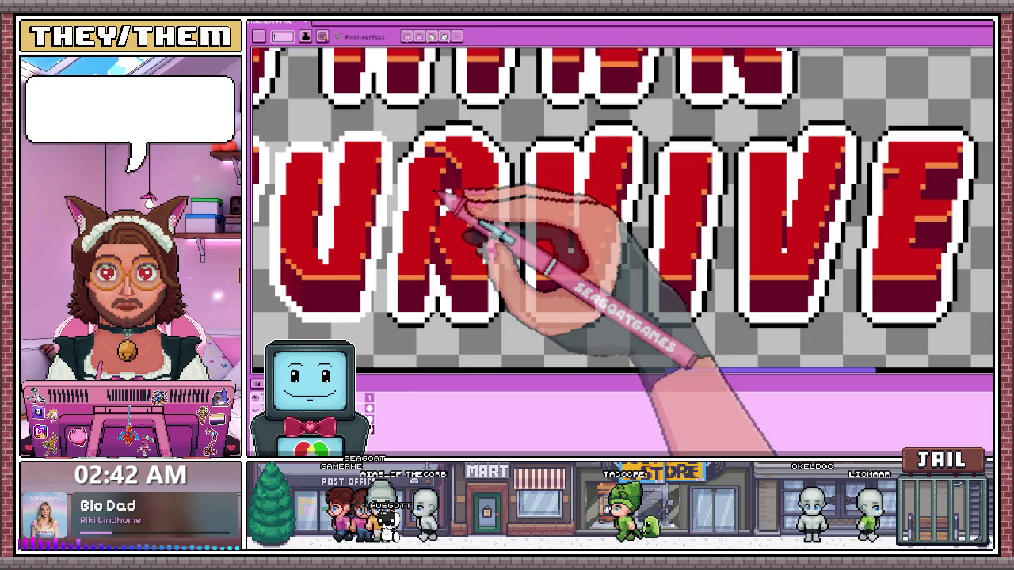
Rectangle-select the URVIVE letters of SURVIVE
key(m)
scroll(452, 174, down, 2)
scroll(464, 163, up, 1)
drag(412, 150, 681, 287)
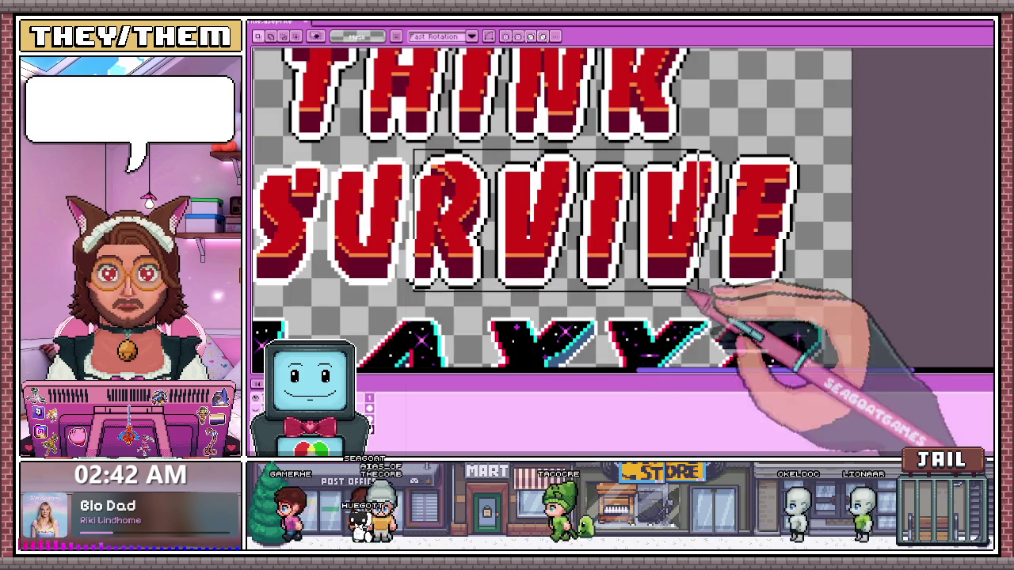
Nudge the selected URVIVE letters one pixel right, apply, and return to the Pencil
scroll(414, 176, up, 1)
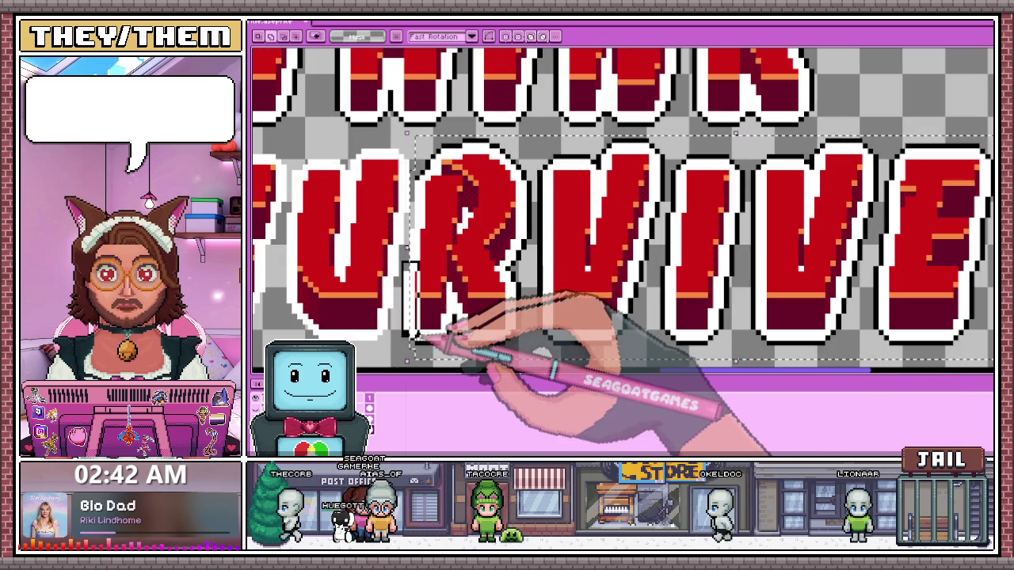
key(Right)
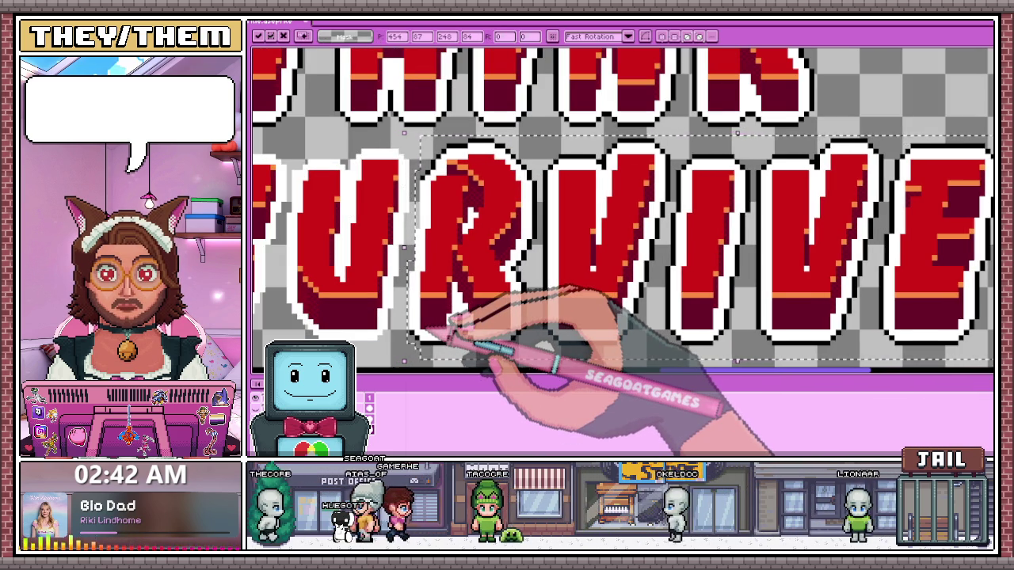
scroll(449, 319, down, 5)
key(Return)
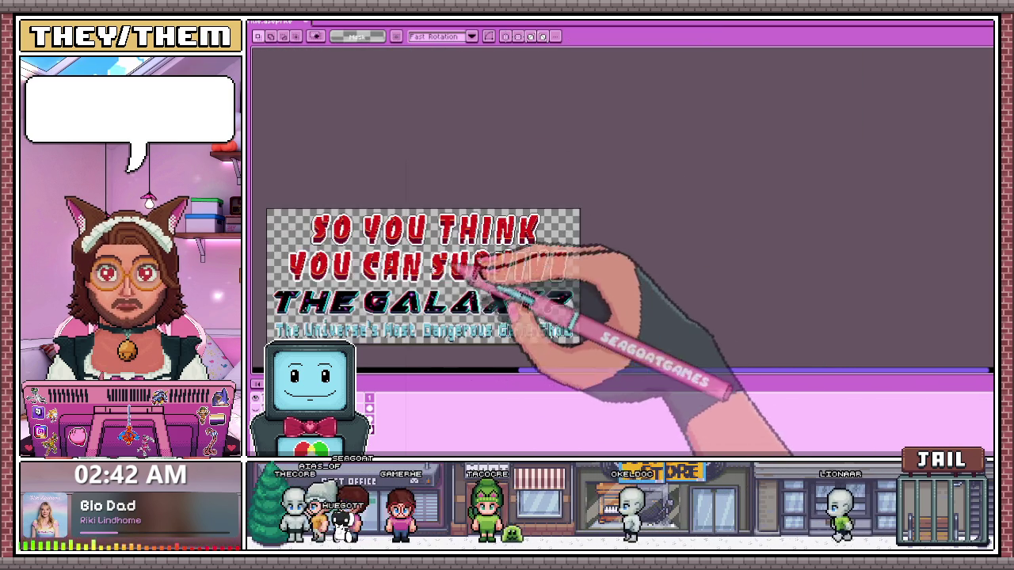
scroll(448, 263, up, 2)
scroll(476, 270, up, 2)
scroll(491, 273, up, 2)
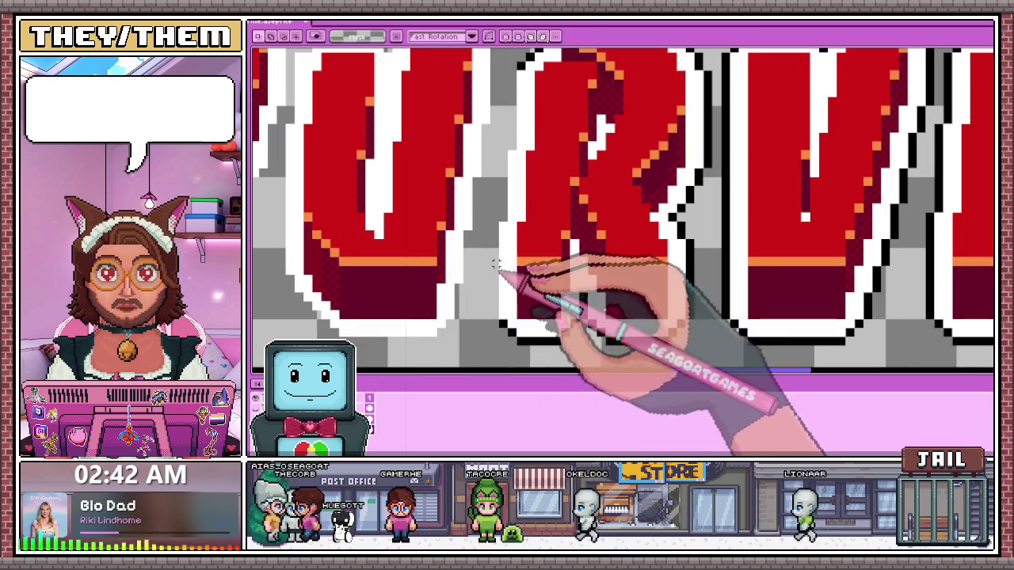
key(b)
scroll(495, 316, up, 1)
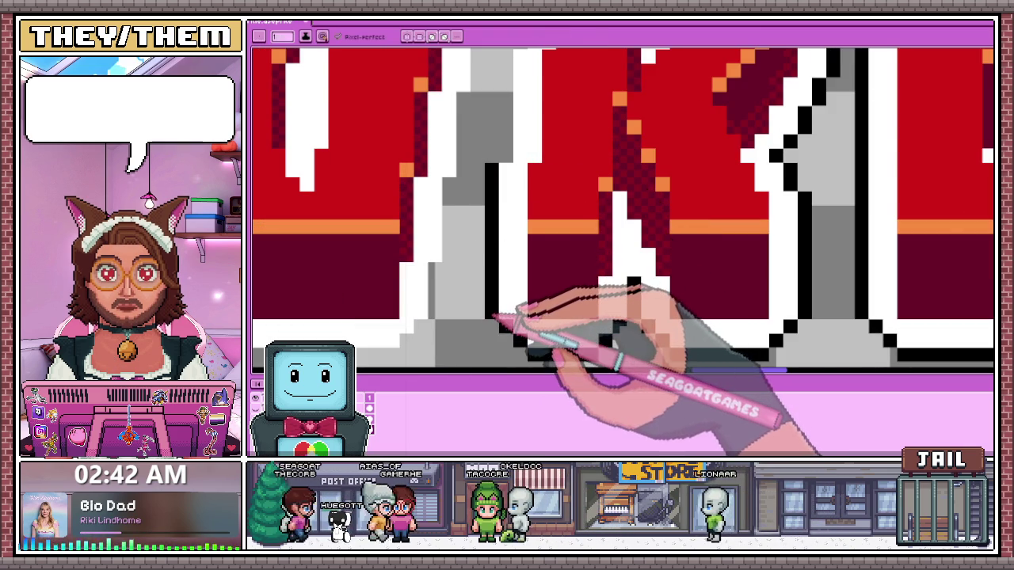
Draw a vertical black outline column down a SURVIVE letter's edge
scroll(495, 317, down, 3)
scroll(488, 282, up, 2)
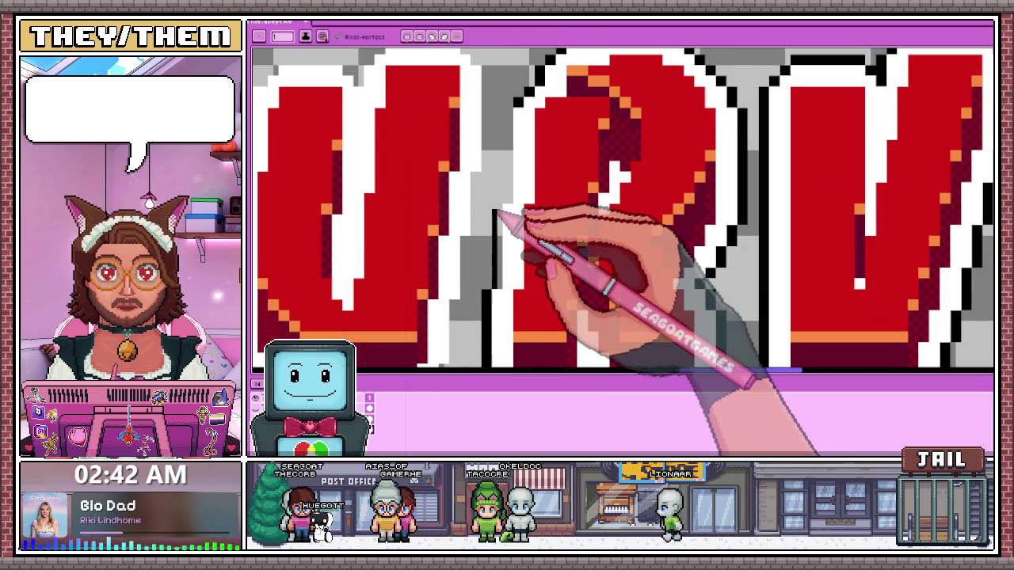
scroll(505, 277, down, 2)
scroll(501, 236, up, 3)
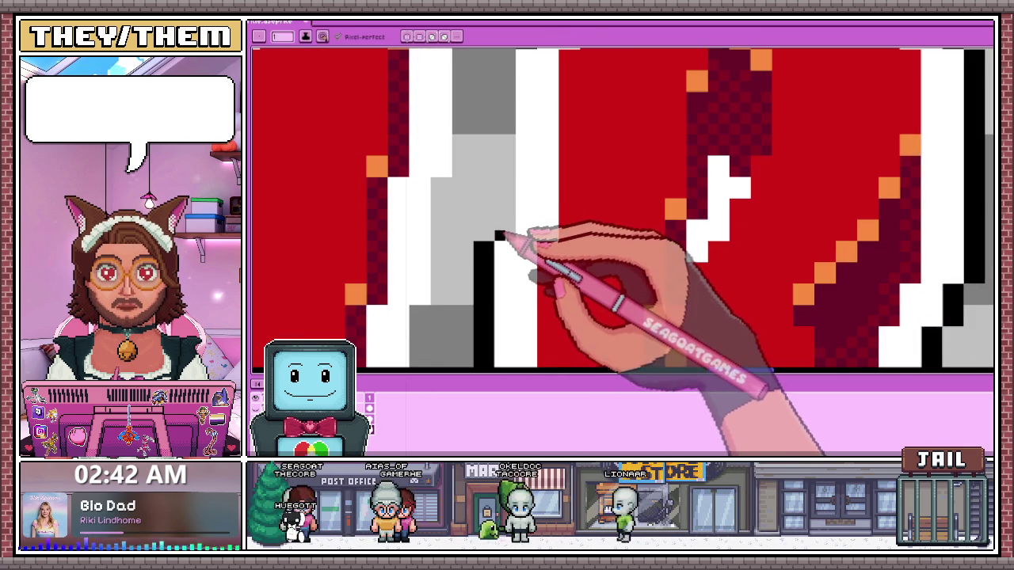
scroll(498, 204, down, 1)
scroll(507, 120, up, 2)
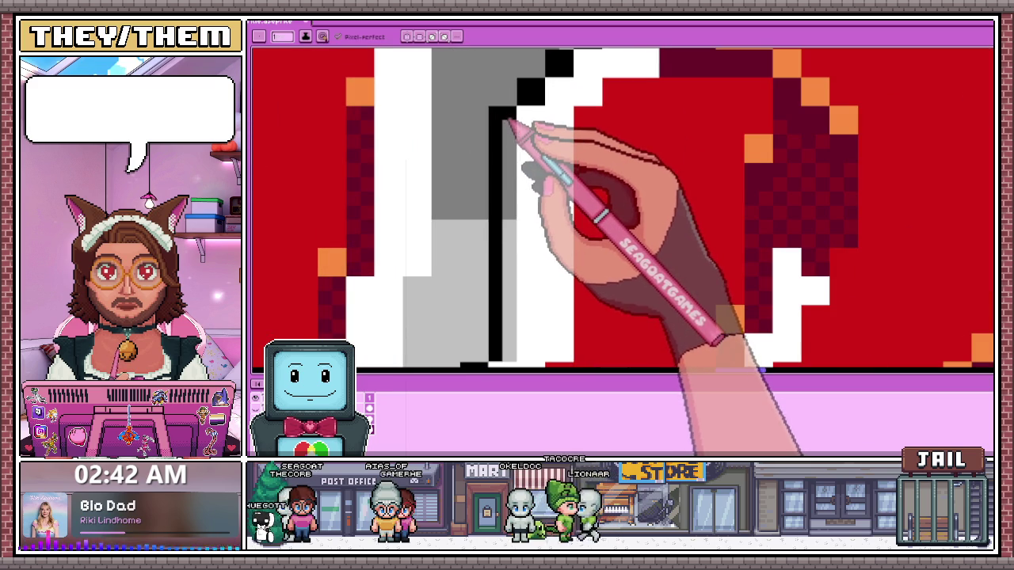
scroll(518, 285, down, 1)
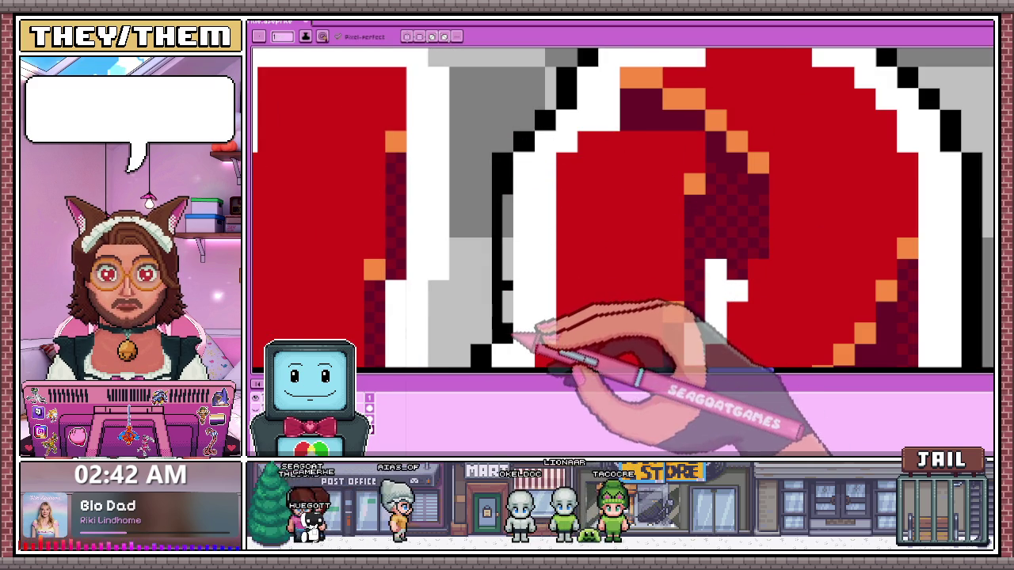
scroll(513, 226, down, 1)
scroll(511, 226, down, 1)
scroll(508, 226, up, 1)
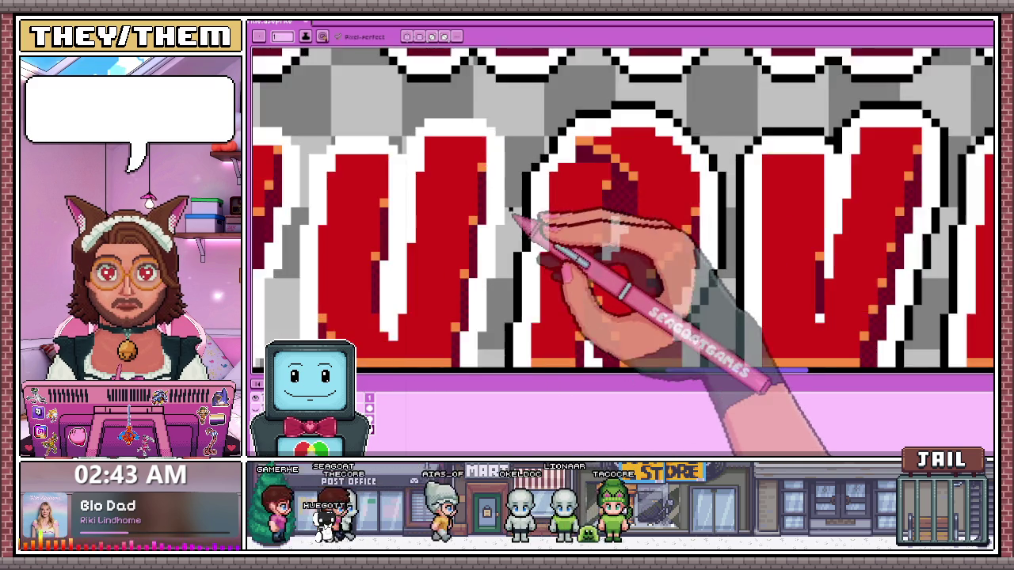
scroll(505, 226, up, 1)
scroll(507, 228, down, 2)
scroll(514, 141, up, 2)
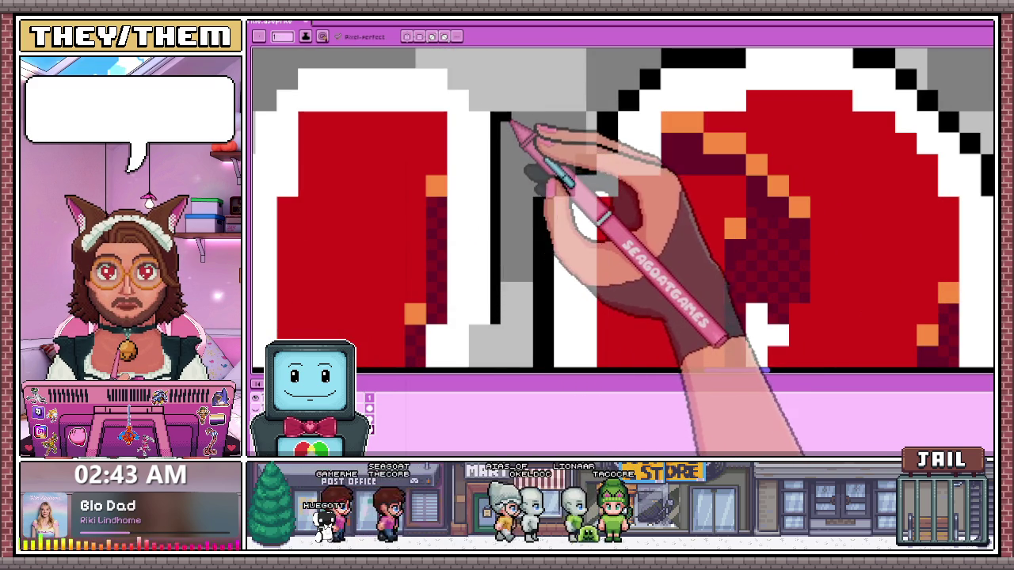
scroll(507, 206, down, 2)
scroll(515, 261, up, 2)
scroll(506, 277, down, 2)
scroll(481, 173, up, 2)
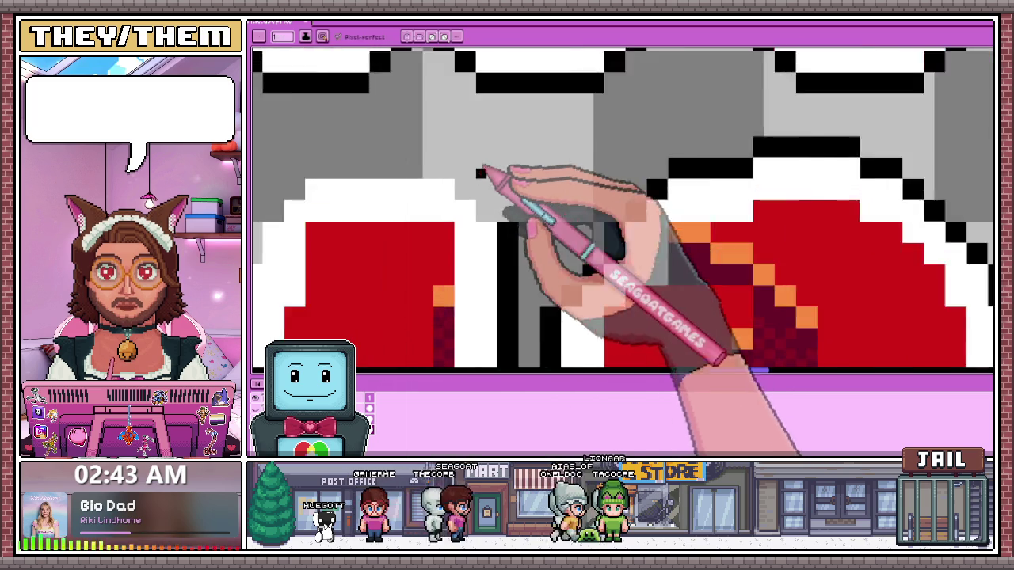
scroll(480, 173, up, 1)
scroll(467, 170, down, 2)
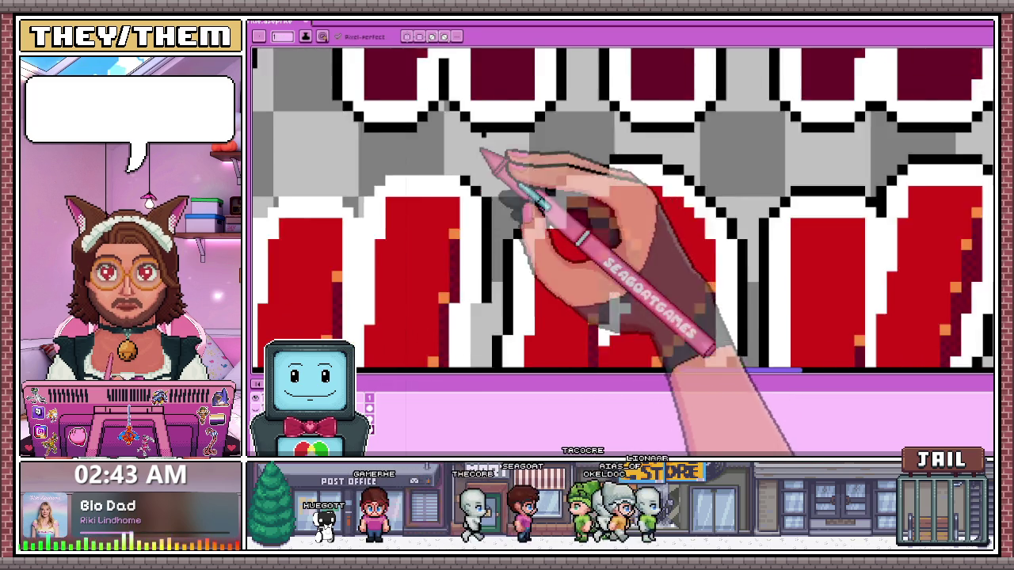
scroll(475, 272, up, 2)
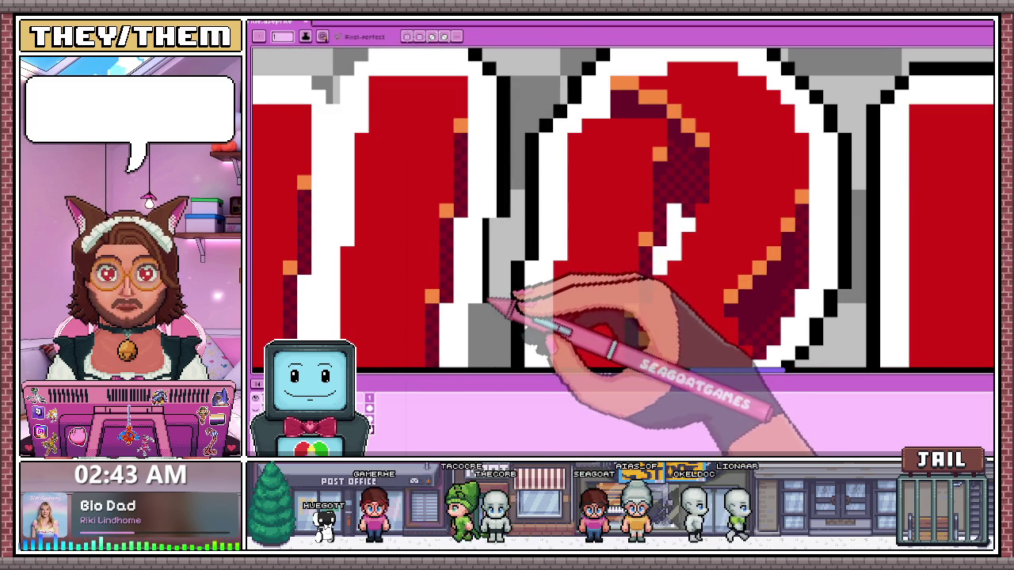
scroll(488, 229, down, 1)
scroll(498, 277, up, 2)
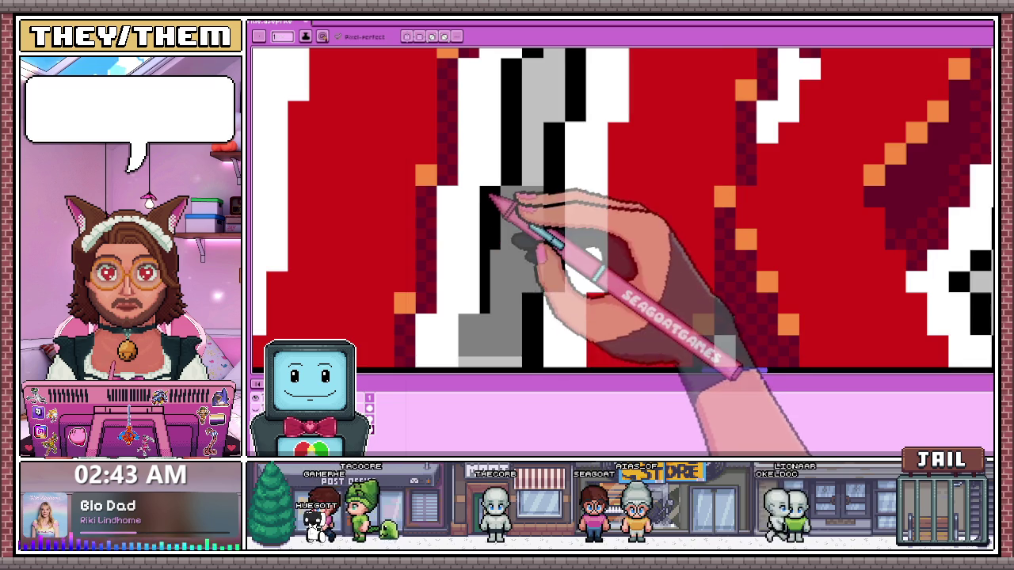
scroll(491, 198, down, 1)
scroll(487, 200, up, 1)
scroll(483, 202, down, 1)
scroll(478, 204, up, 1)
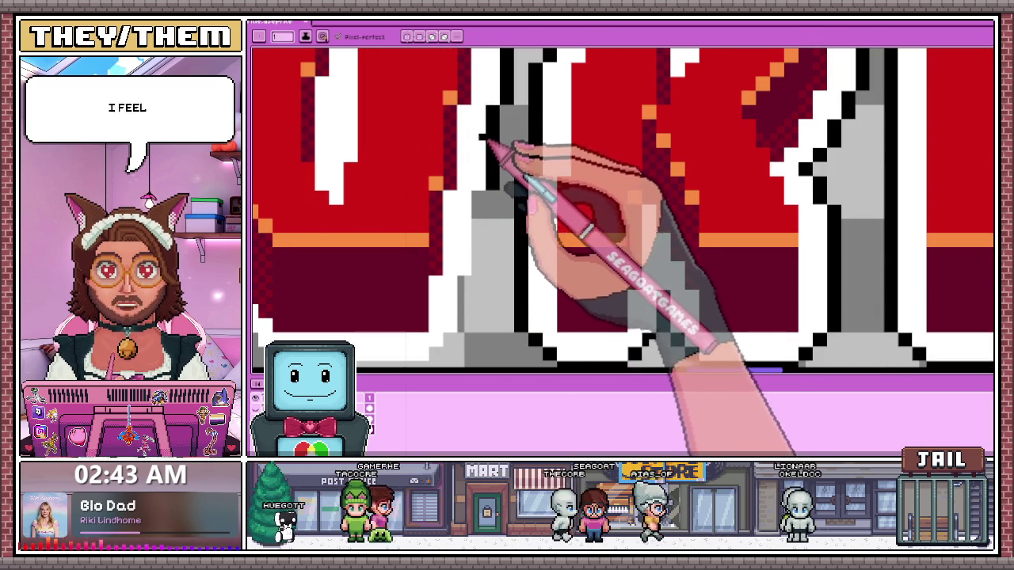
scroll(479, 202, up, 1)
drag(476, 212, 474, 301)
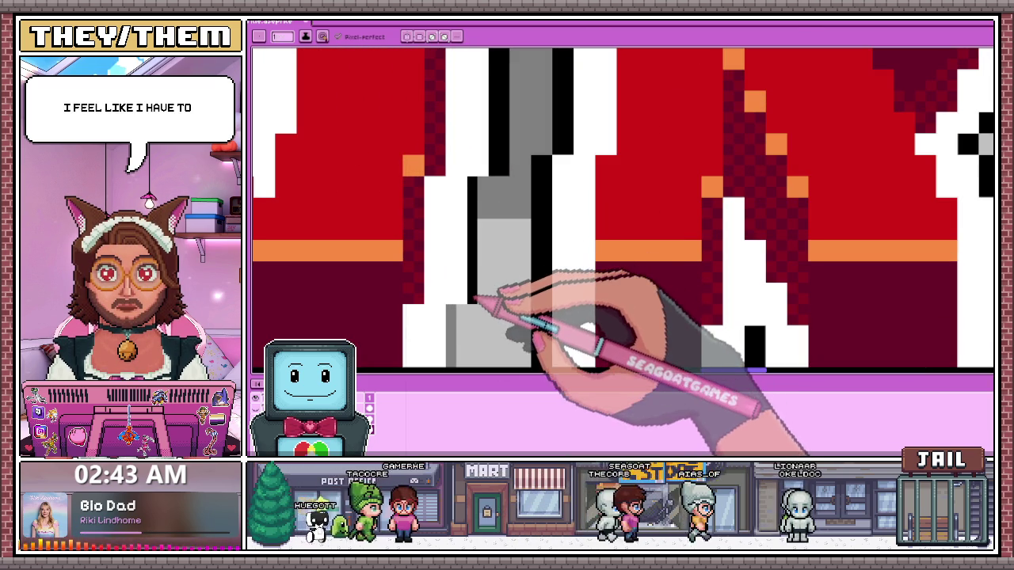
Add a black staircase outline at another letter's lower-left corner
scroll(481, 182, down, 1)
scroll(469, 224, up, 1)
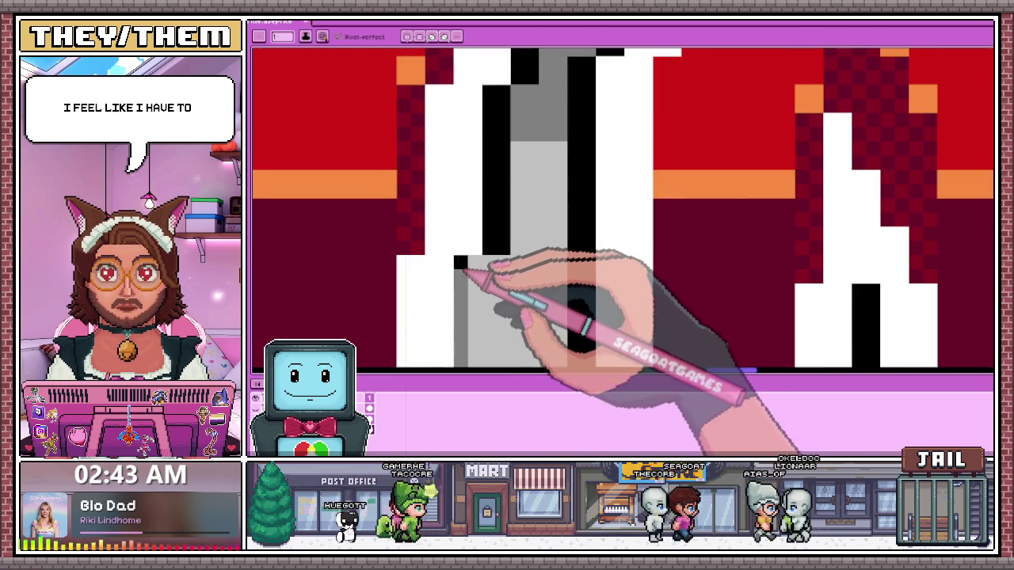
scroll(470, 250, down, 1)
scroll(472, 263, up, 1)
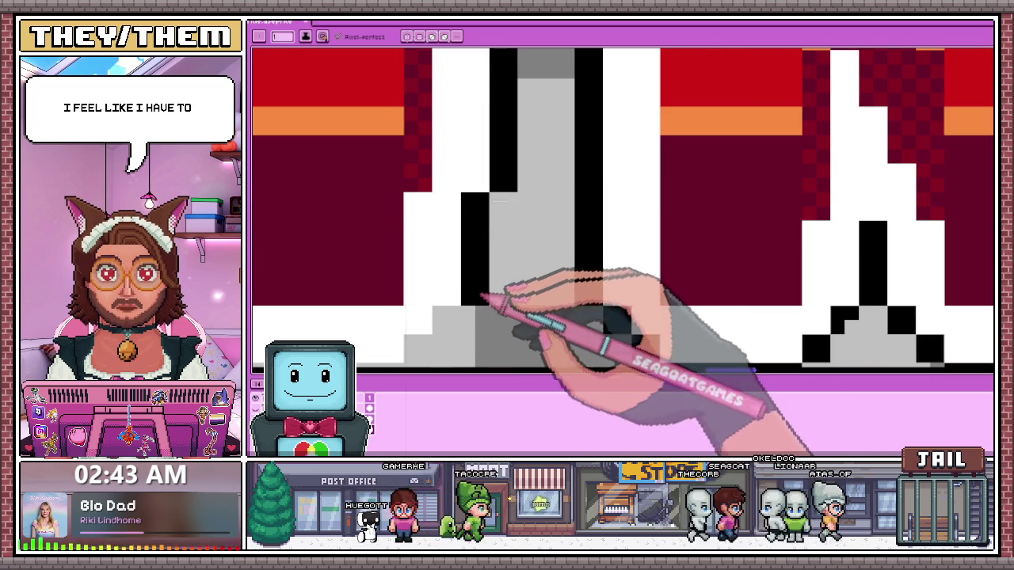
scroll(493, 294, down, 1)
scroll(483, 205, up, 1)
scroll(465, 255, up, 1)
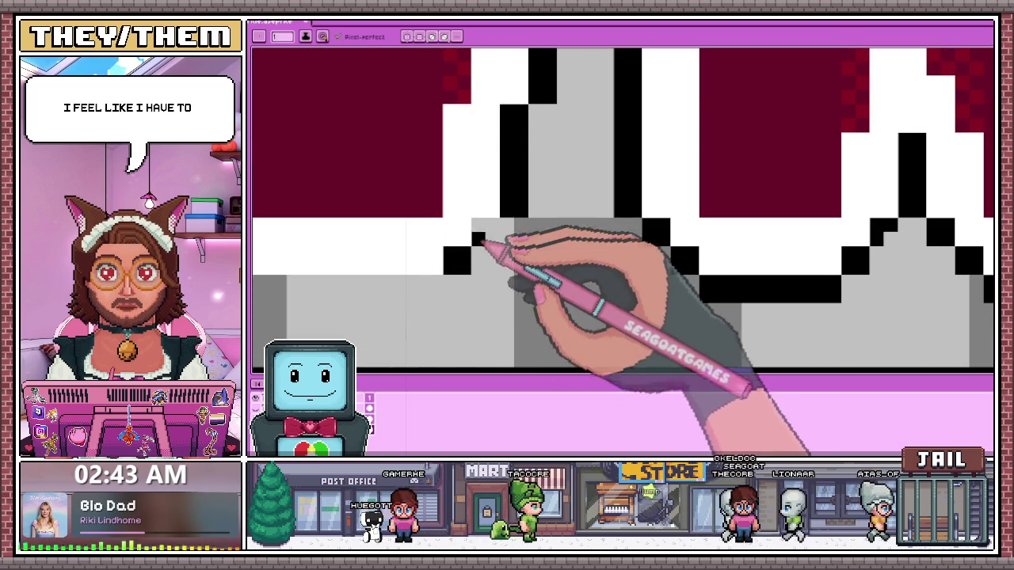
scroll(483, 234, down, 1)
scroll(385, 254, up, 1)
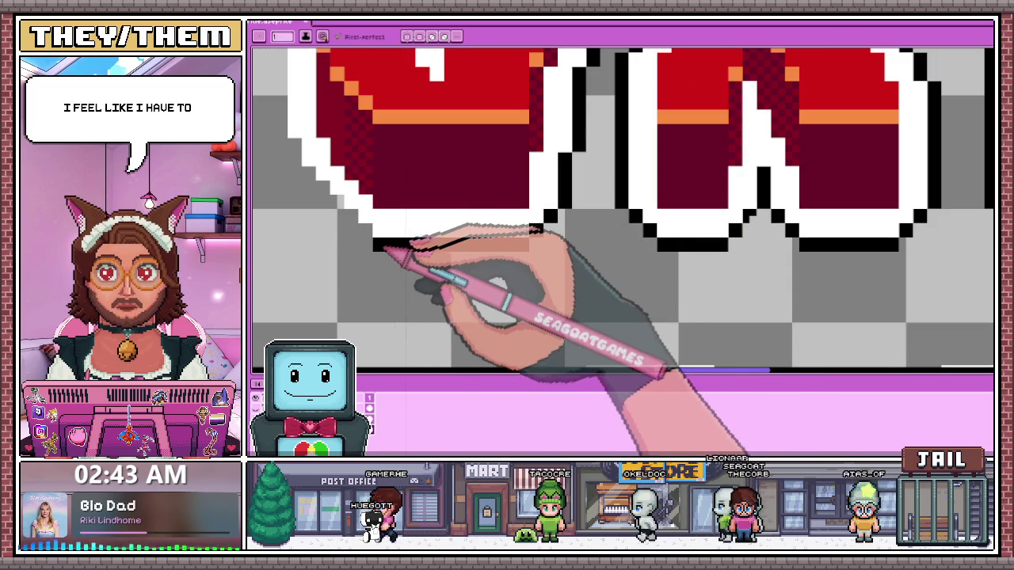
scroll(340, 198, up, 1)
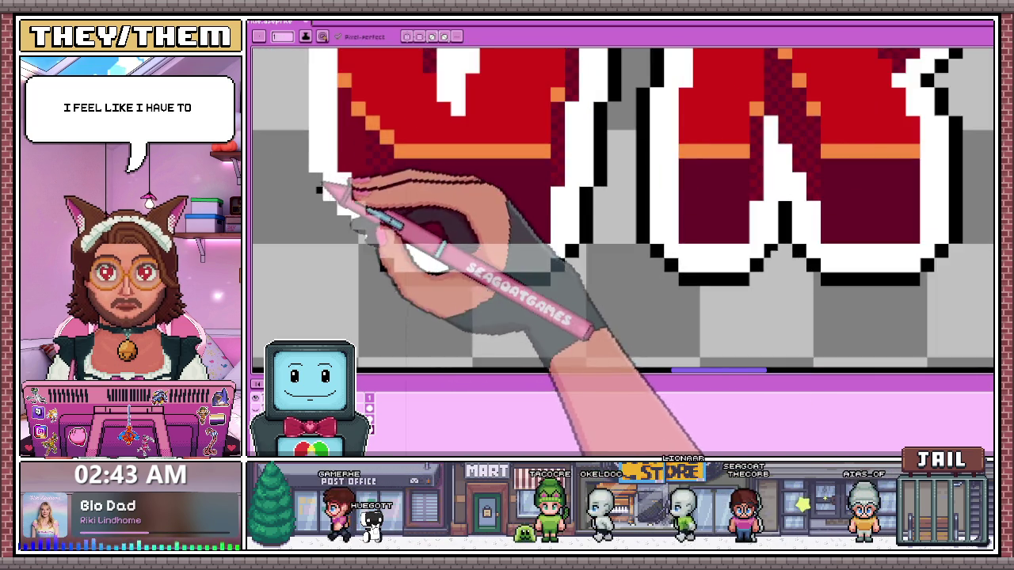
scroll(328, 190, up, 1)
scroll(332, 178, up, 1)
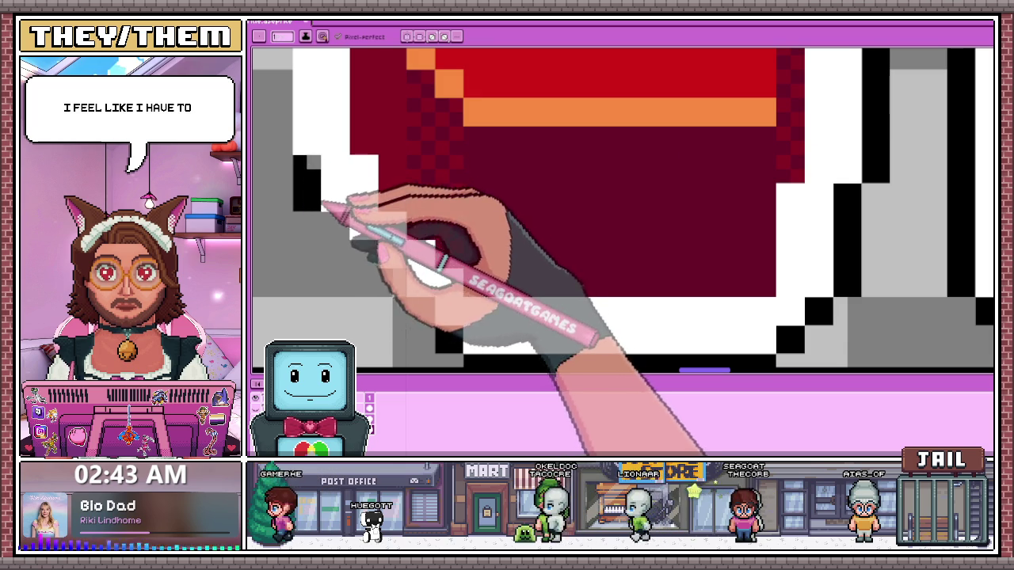
drag(339, 220, 361, 250)
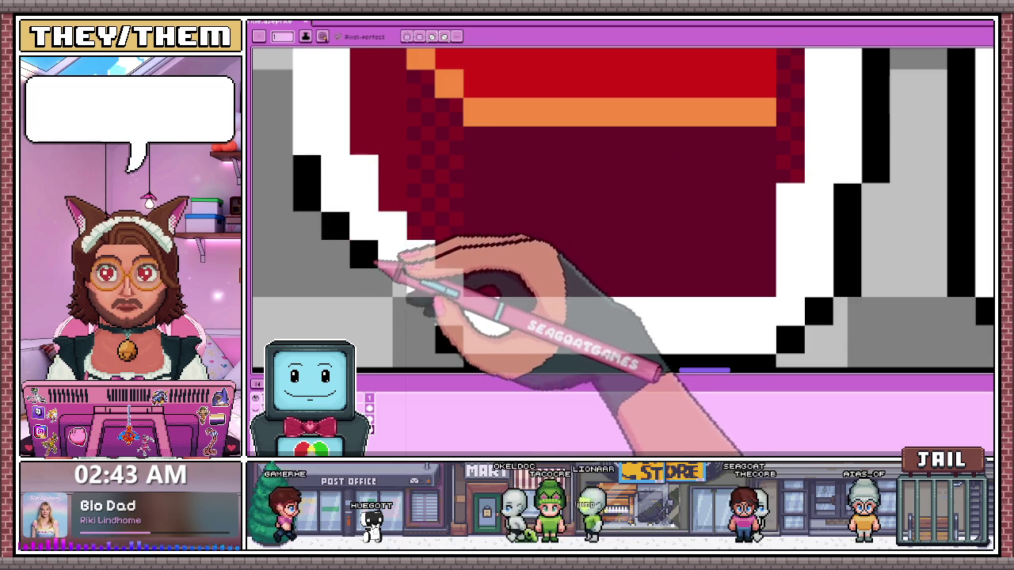
scroll(427, 321, down, 1)
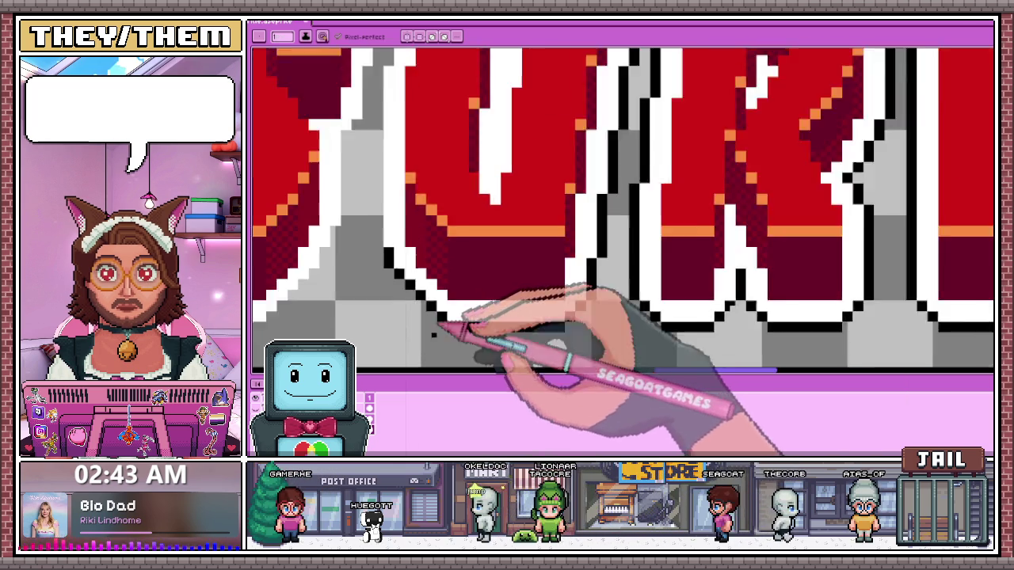
scroll(418, 269, down, 1)
scroll(407, 294, up, 1)
scroll(400, 261, down, 1)
scroll(403, 262, up, 1)
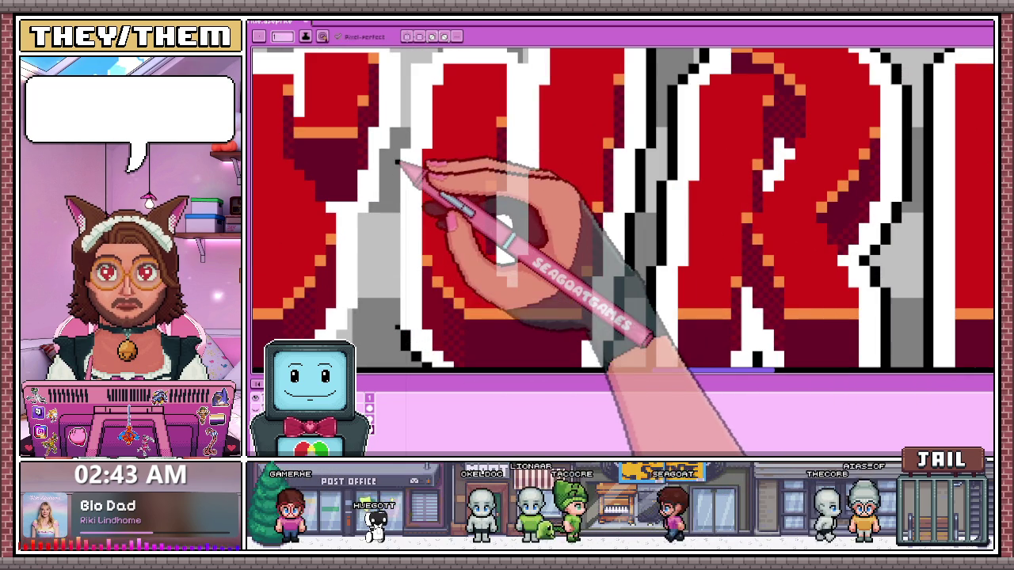
scroll(404, 222, down, 1)
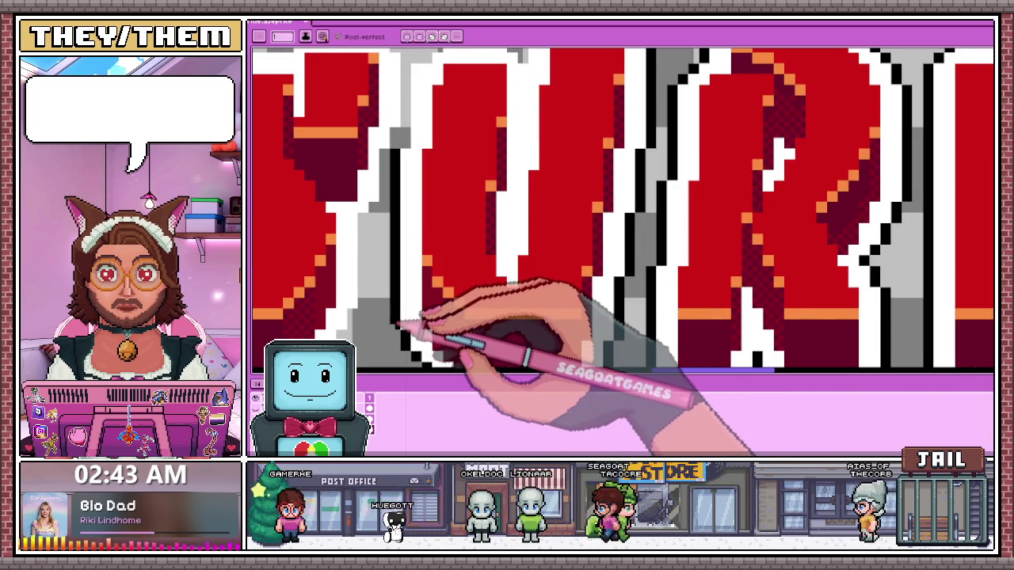
scroll(425, 290, down, 1)
scroll(415, 233, up, 1)
Draw a black outline up a letter's left side and fill its top corner
mouse_move(402, 253)
mouse_down()
mouse_move(406, 154)
mouse_move(448, 360)
mouse_up()
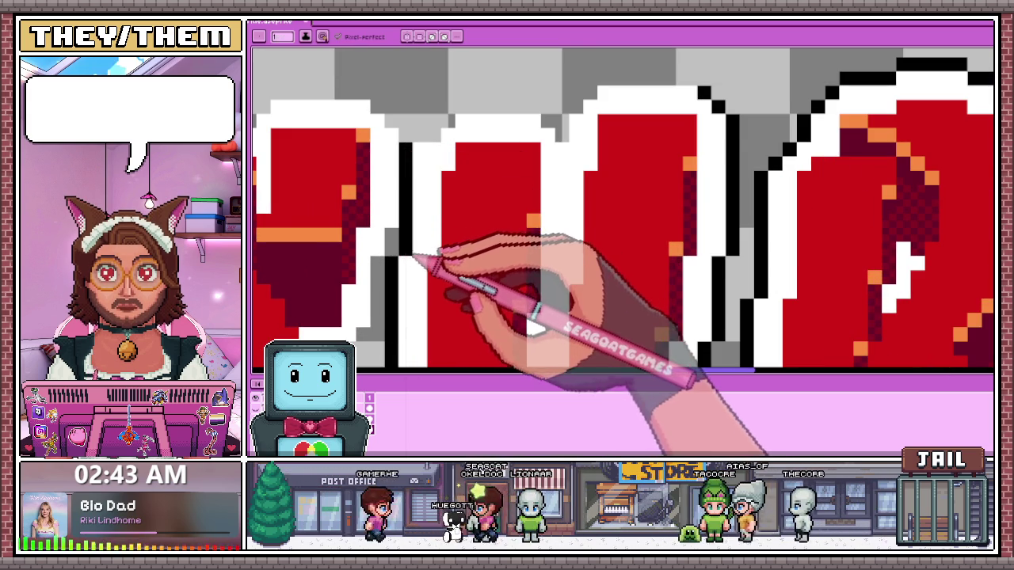
scroll(438, 252, up, 2)
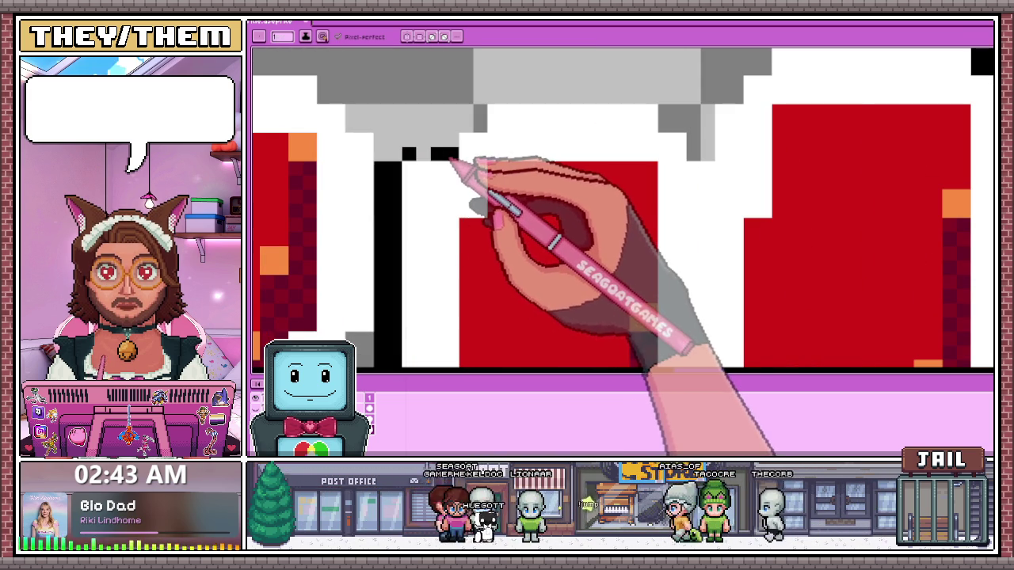
drag(432, 147, 445, 151)
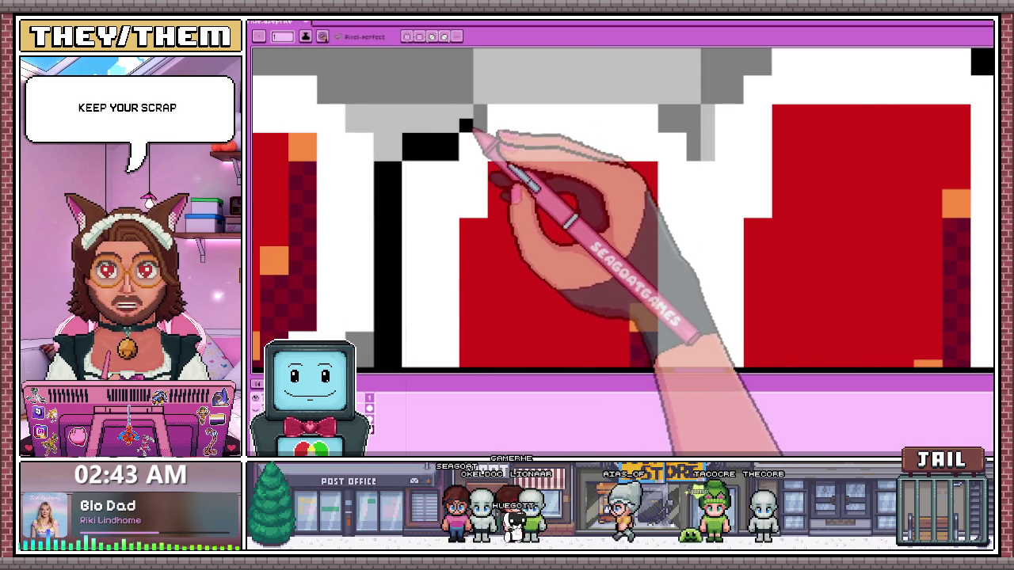
scroll(475, 134, down, 2)
scroll(499, 127, up, 1)
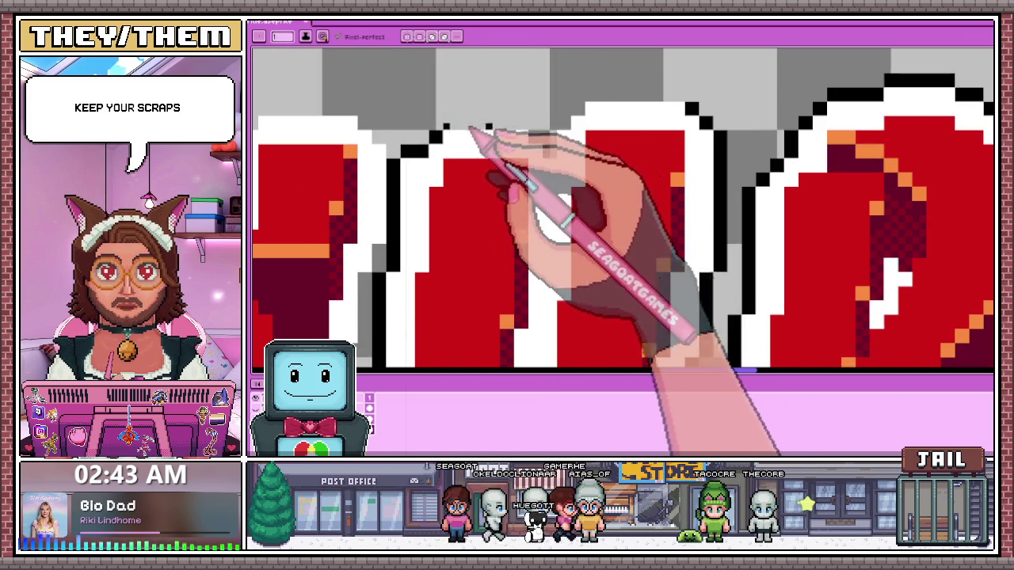
Extend the black outline along the letters' top edges and diagonal corners
drag(452, 127, 522, 123)
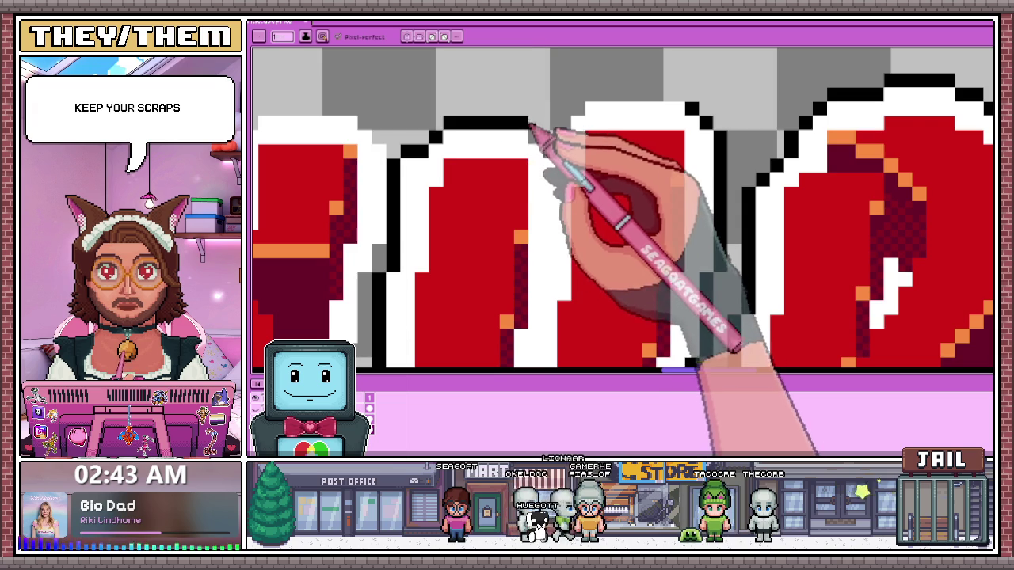
scroll(529, 127, up, 2)
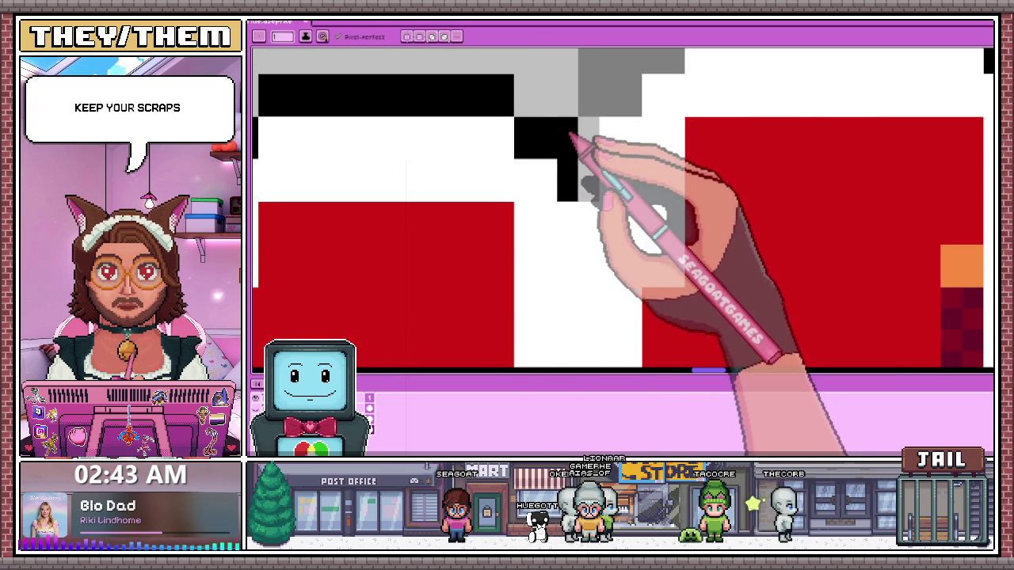
drag(578, 148, 593, 193)
scroll(590, 188, down, 2)
scroll(587, 184, up, 2)
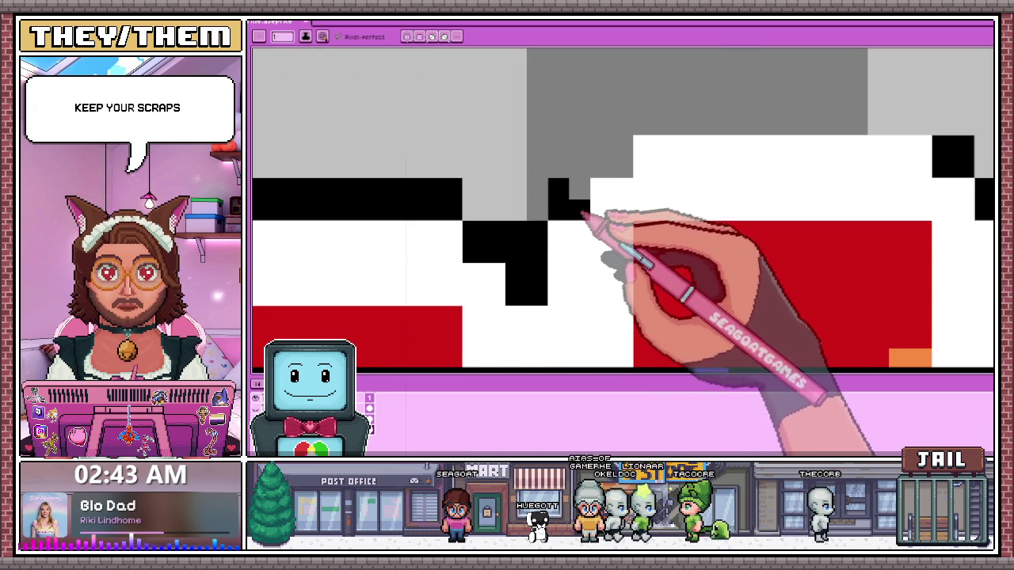
click(611, 177)
scroll(620, 149, down, 2)
scroll(620, 149, down, 2)
scroll(625, 159, up, 2)
drag(609, 156, 745, 151)
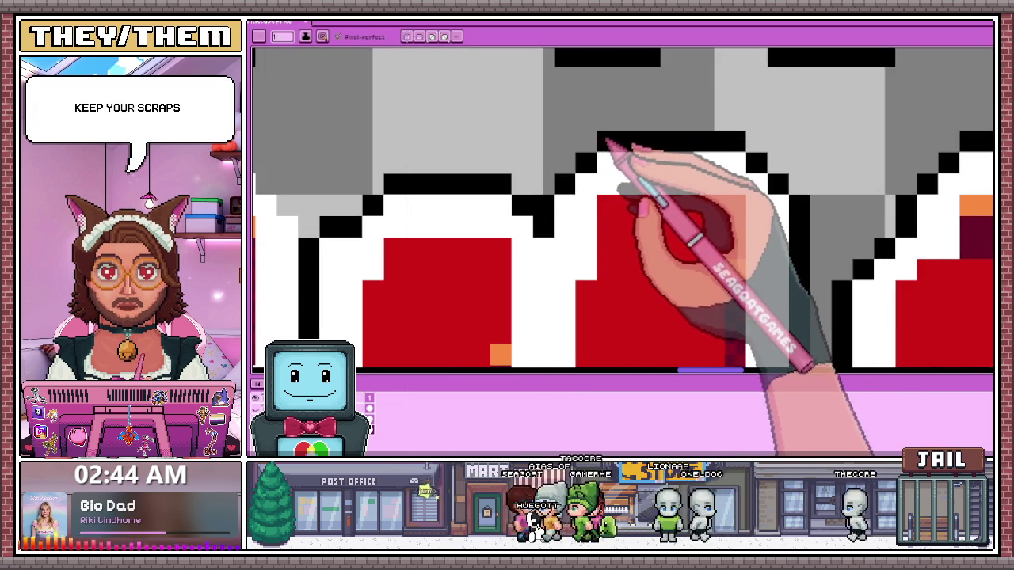
scroll(571, 141, down, 2)
scroll(532, 136, down, 2)
scroll(584, 185, down, 1)
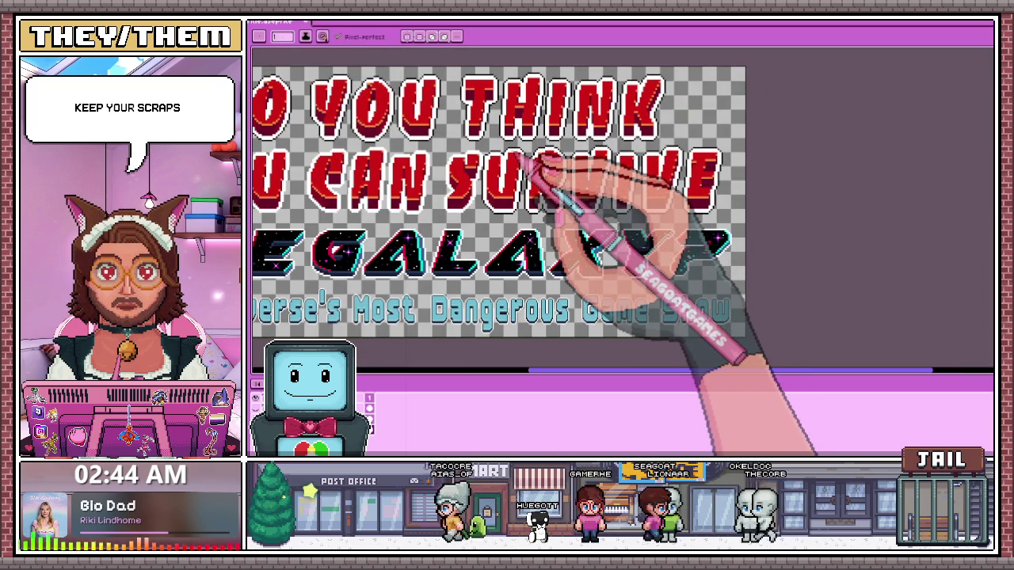
Marquee-select the part of SURVIVE following the S
key(m)
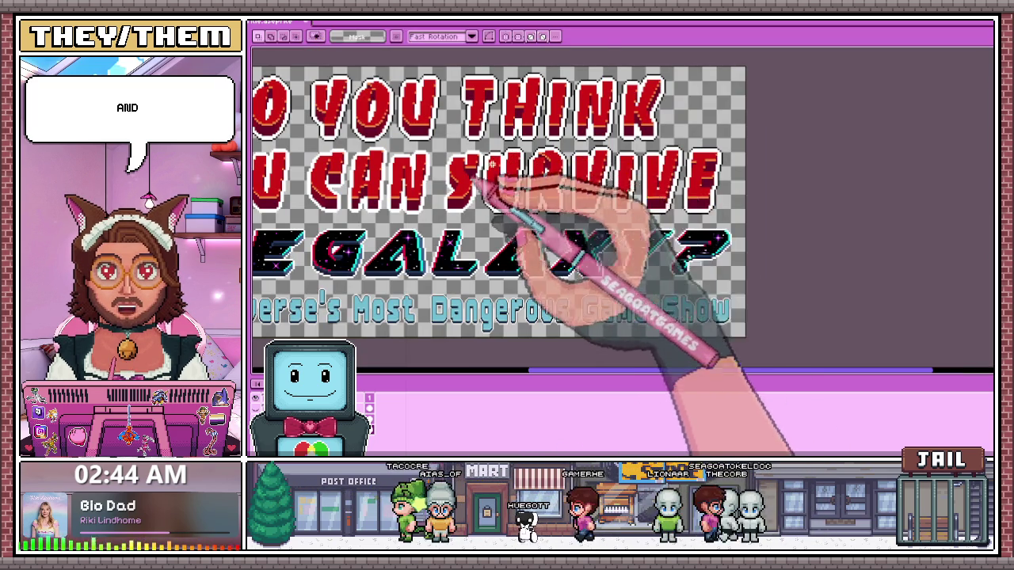
scroll(479, 180, up, 2)
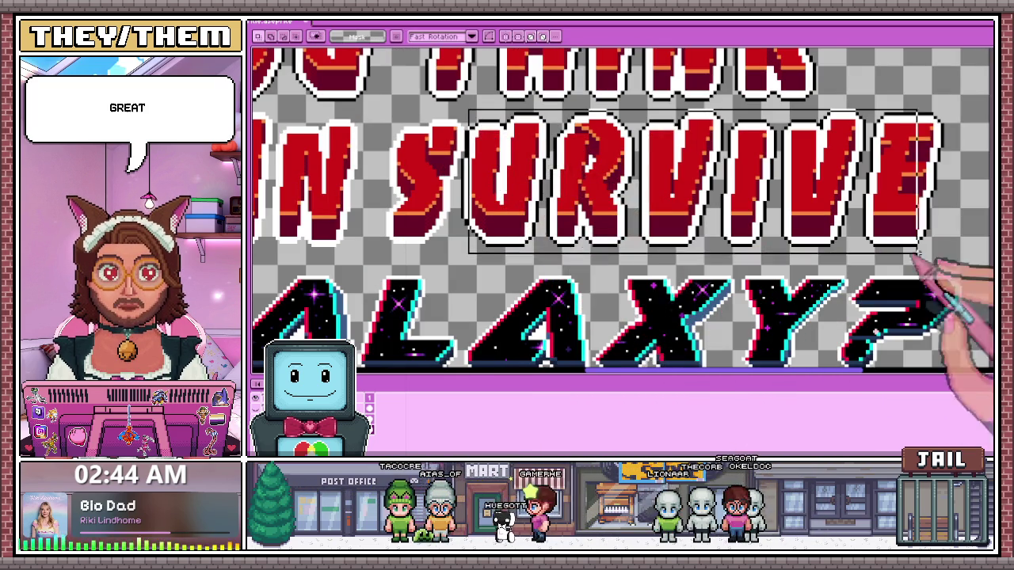
scroll(463, 138, up, 2)
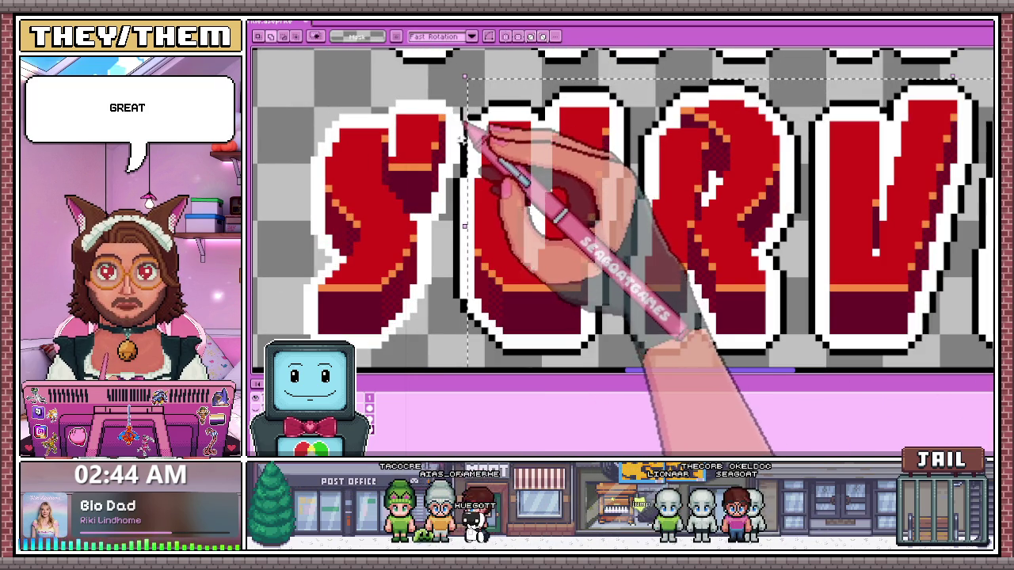
scroll(464, 226, up, 2)
drag(452, 186, 464, 353)
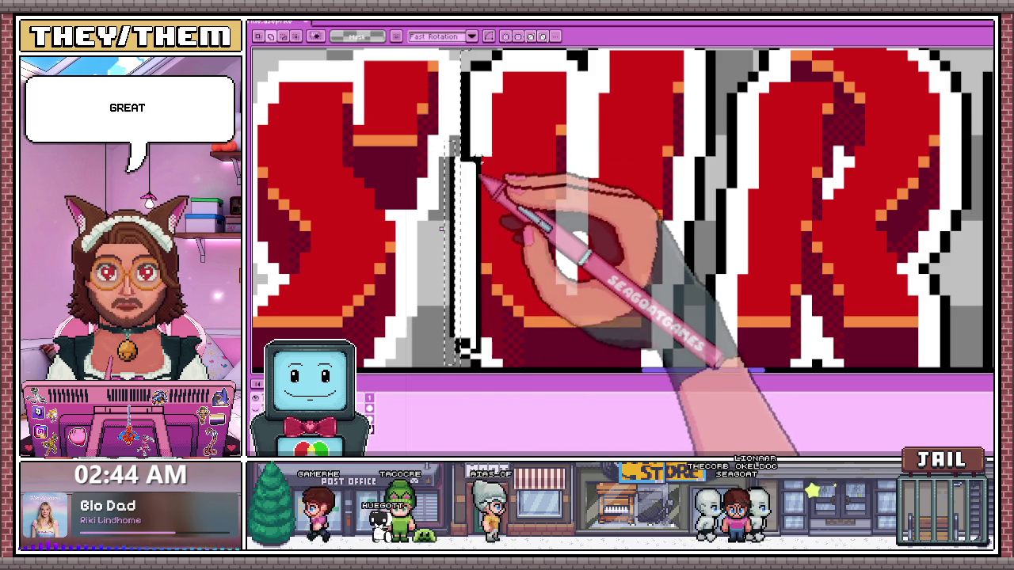
Nudge the selection two pixels right and deselect to commit the move
scroll(466, 153, up, 1)
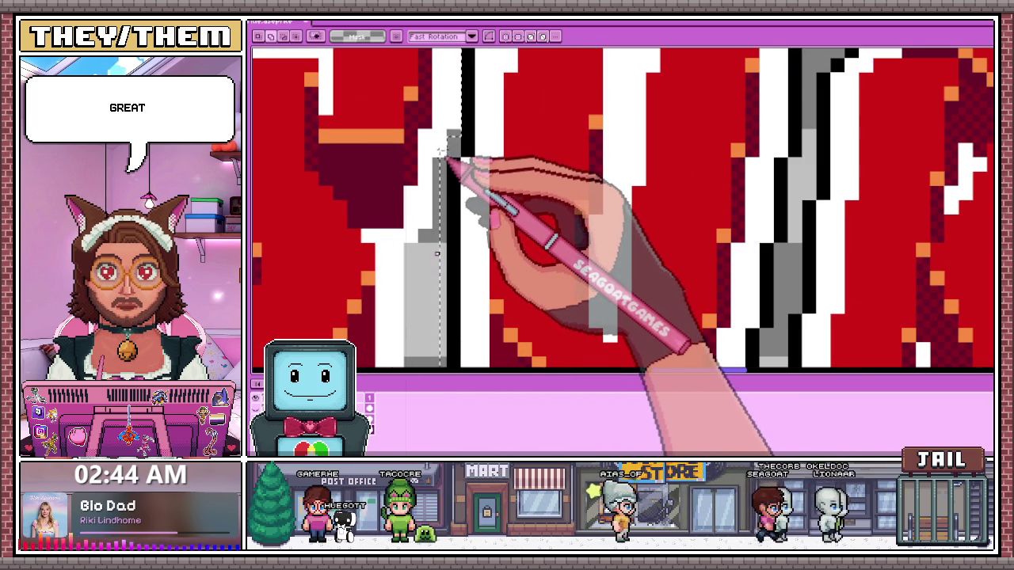
scroll(442, 152, down, 2)
scroll(442, 169, down, 2)
key(Right)
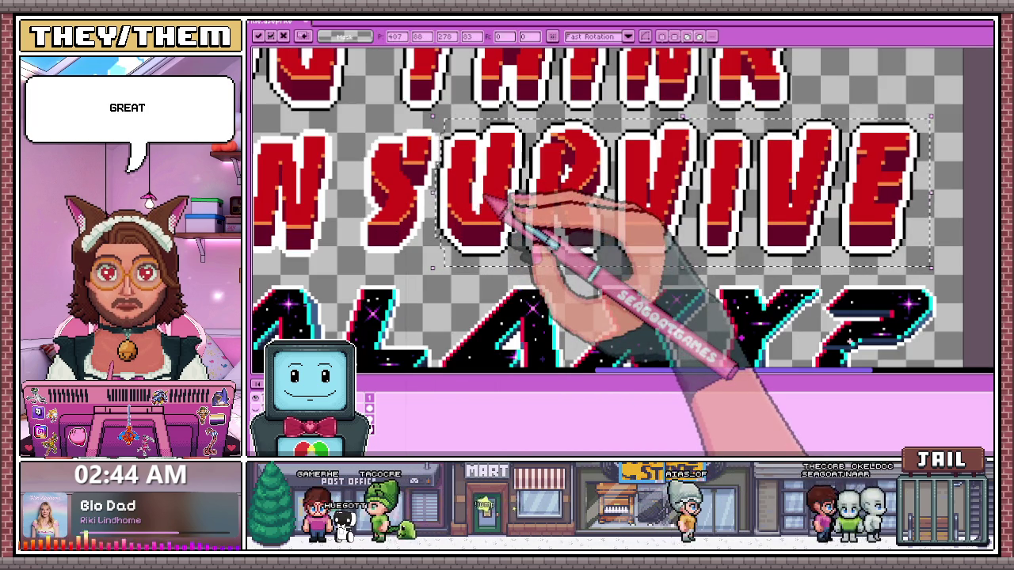
key(Right)
key(Right)
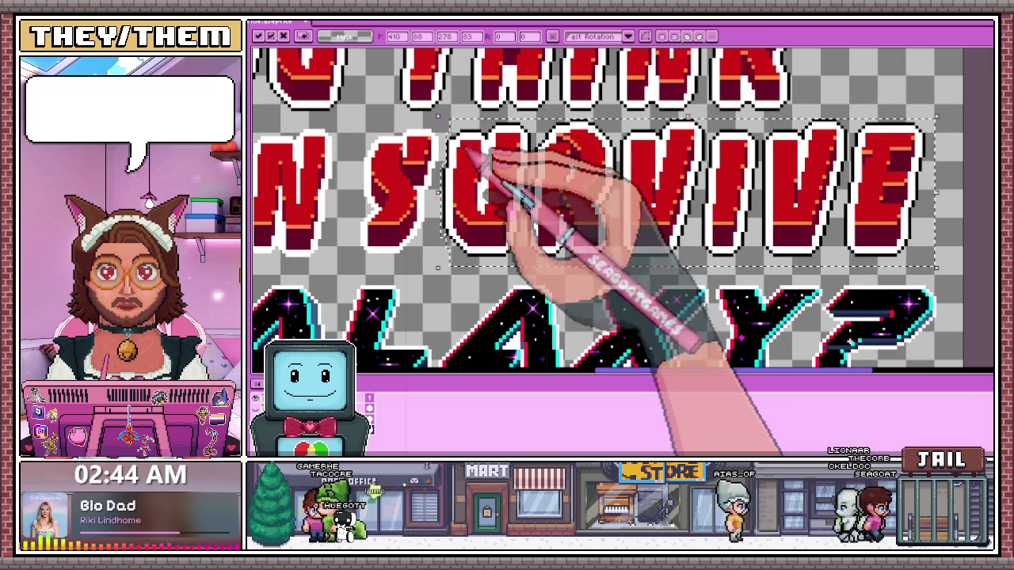
key(ctrl+d)
scroll(439, 174, up, 2)
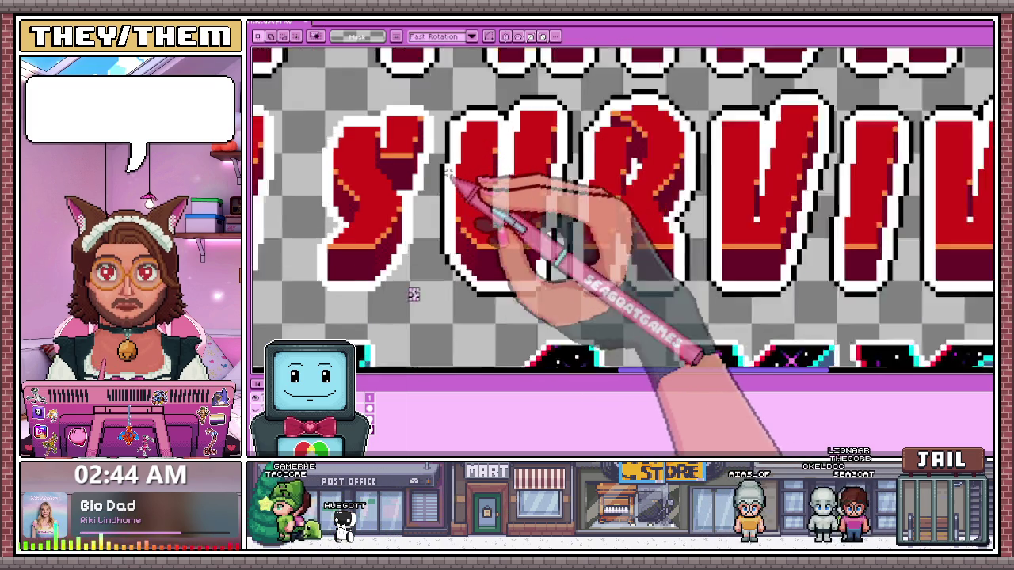
scroll(440, 175, up, 1)
key(i)
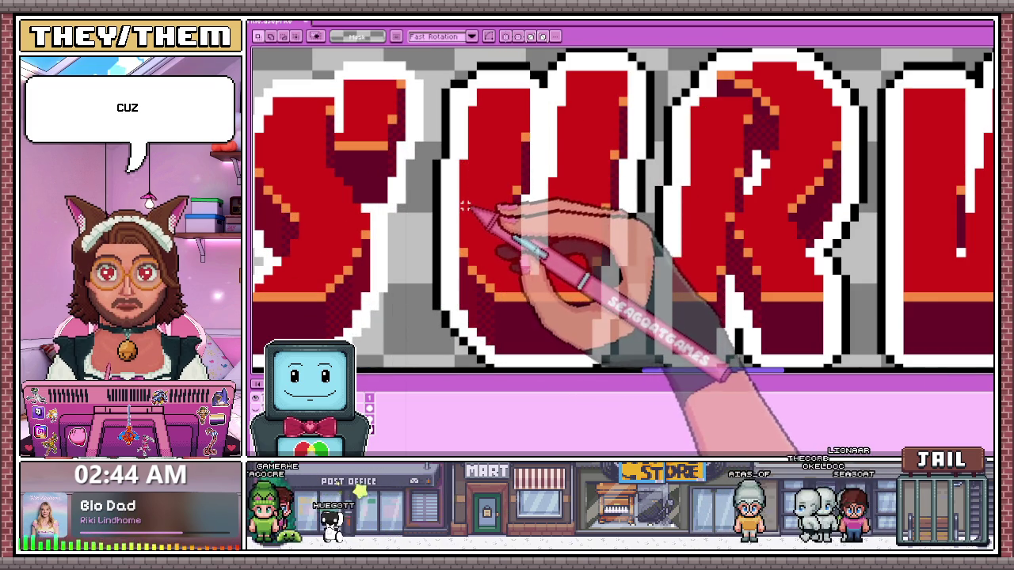
key(b)
scroll(416, 154, up, 2)
scroll(418, 174, down, 2)
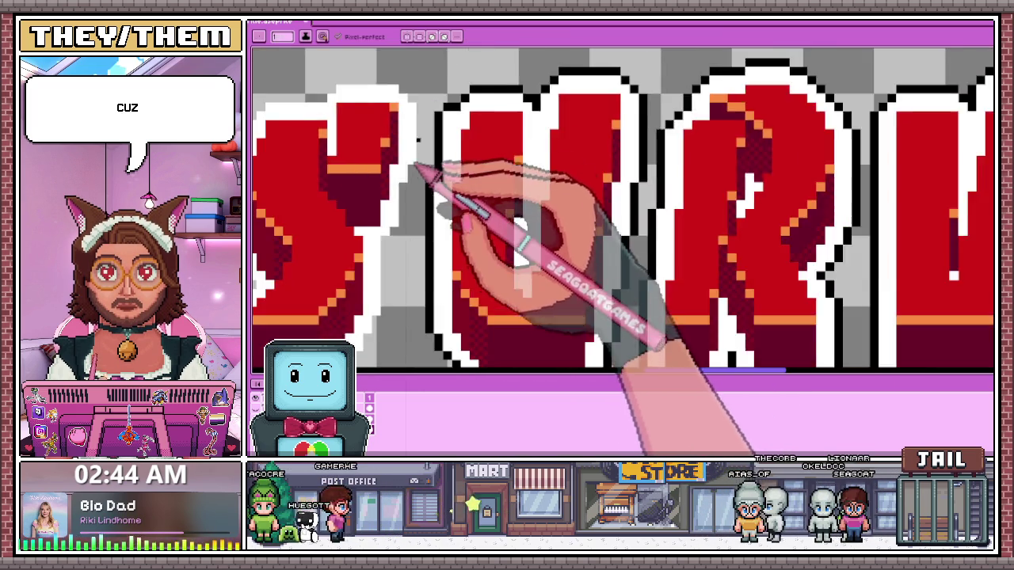
scroll(515, 198, down, 2)
scroll(543, 214, down, 1)
scroll(515, 216, up, 1)
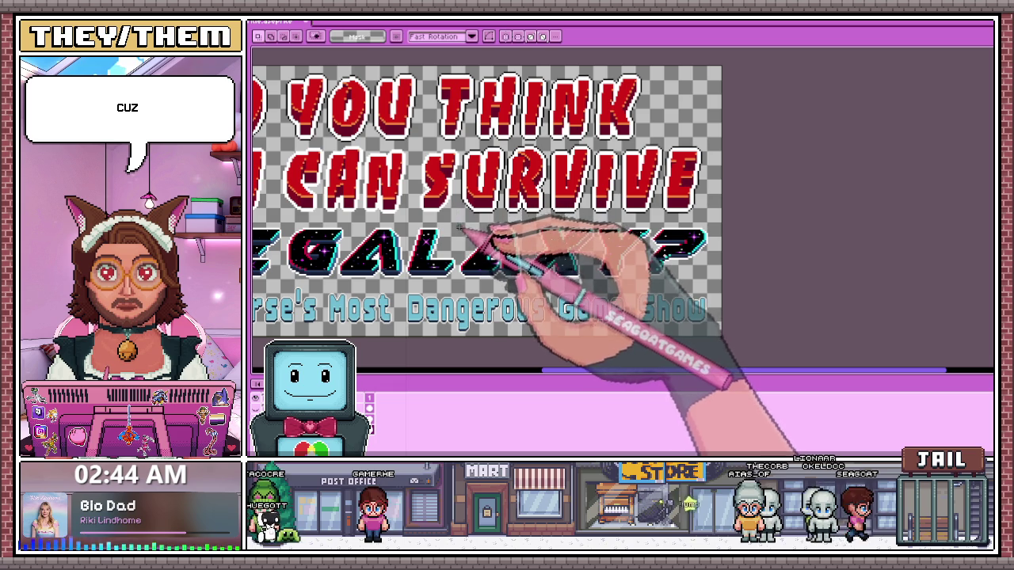
scroll(469, 130, up, 3)
scroll(482, 192, up, 1)
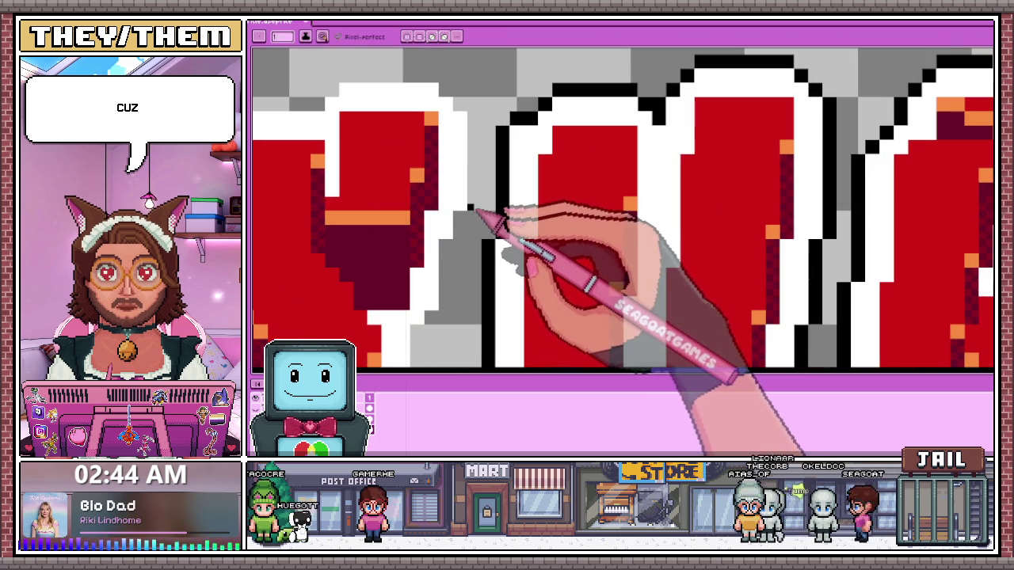
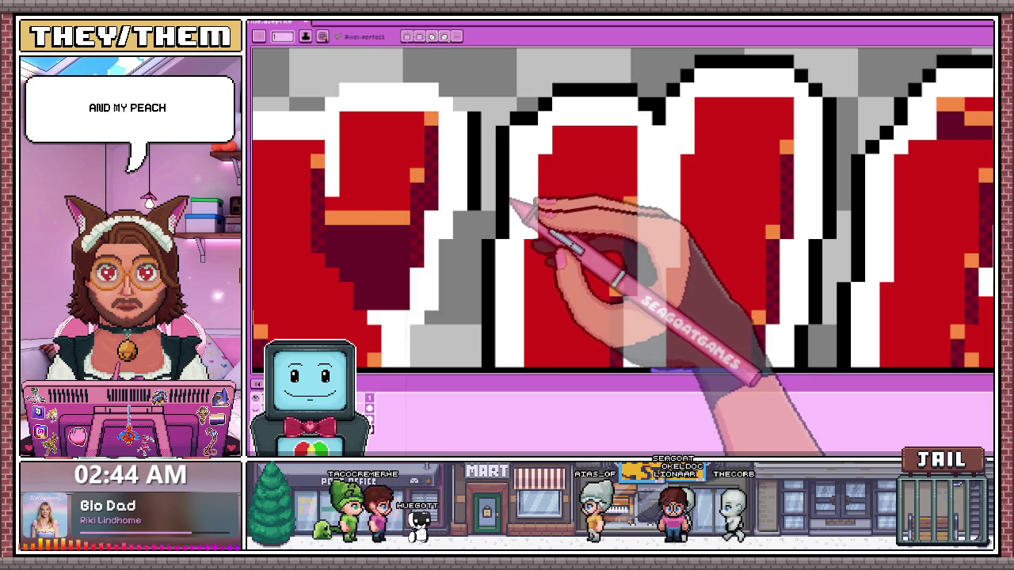
Paint the gray gap between the red letters white to extend the outline
scroll(479, 118, down, 1)
scroll(459, 87, down, 1)
scroll(455, 119, down, 2)
scroll(463, 147, up, 3)
scroll(464, 134, up, 1)
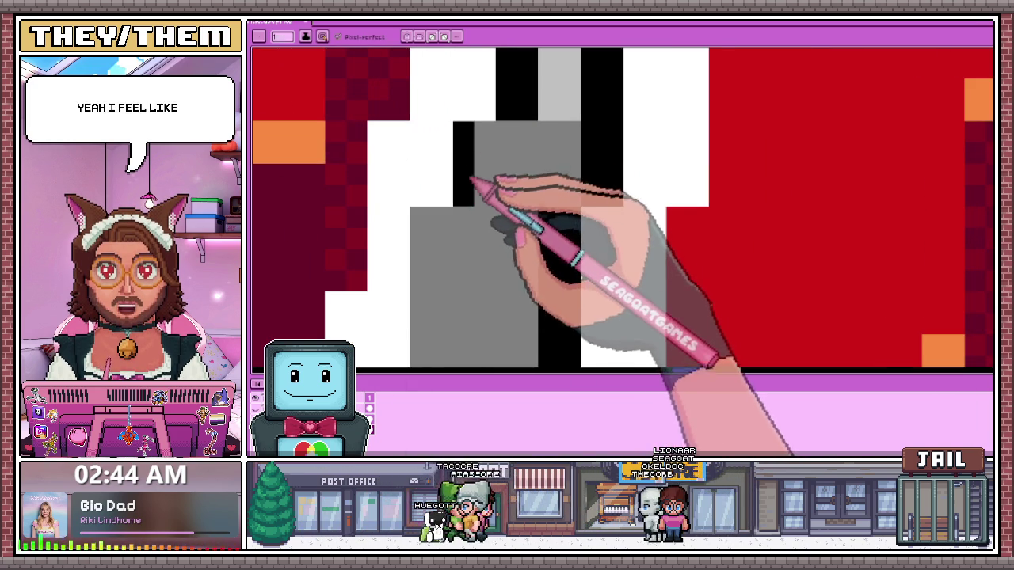
scroll(475, 166, down, 3)
scroll(455, 168, up, 2)
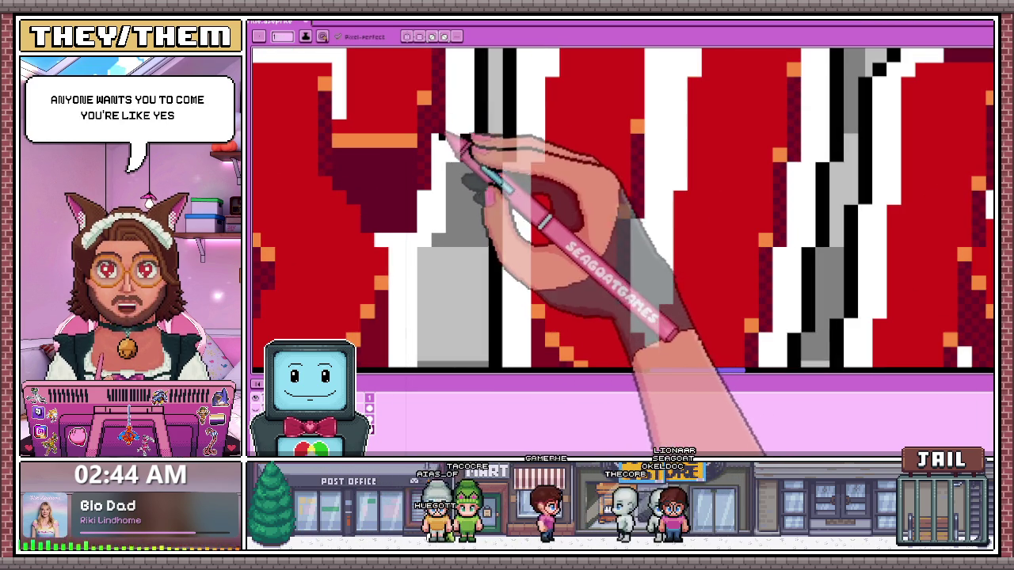
scroll(449, 123, up, 1)
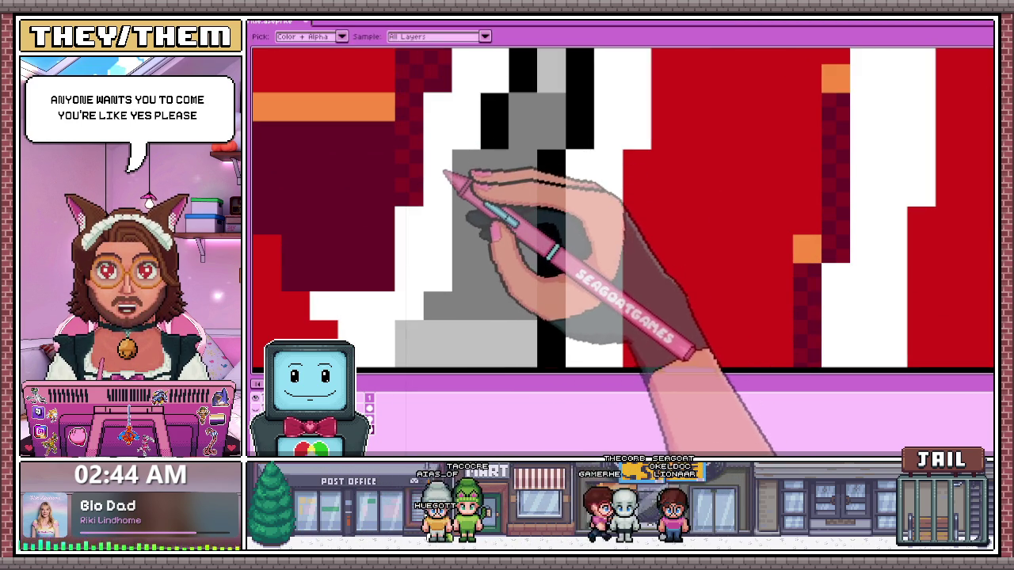
drag(447, 162, 476, 186)
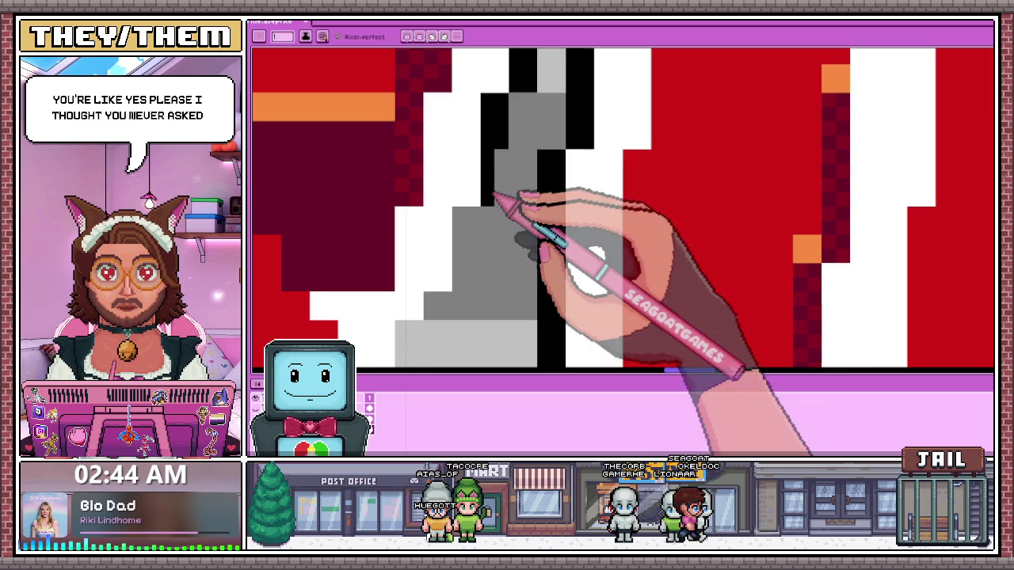
scroll(495, 194, down, 3)
scroll(519, 142, up, 2)
scroll(483, 213, up, 1)
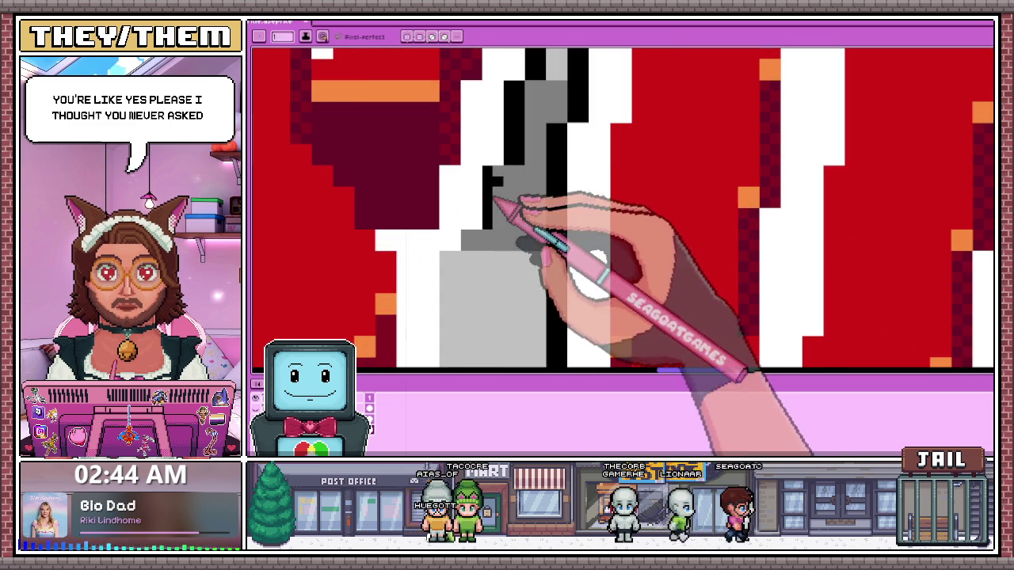
scroll(506, 173, down, 2)
scroll(499, 202, up, 1)
scroll(487, 171, up, 1)
scroll(489, 165, down, 1)
scroll(488, 164, up, 1)
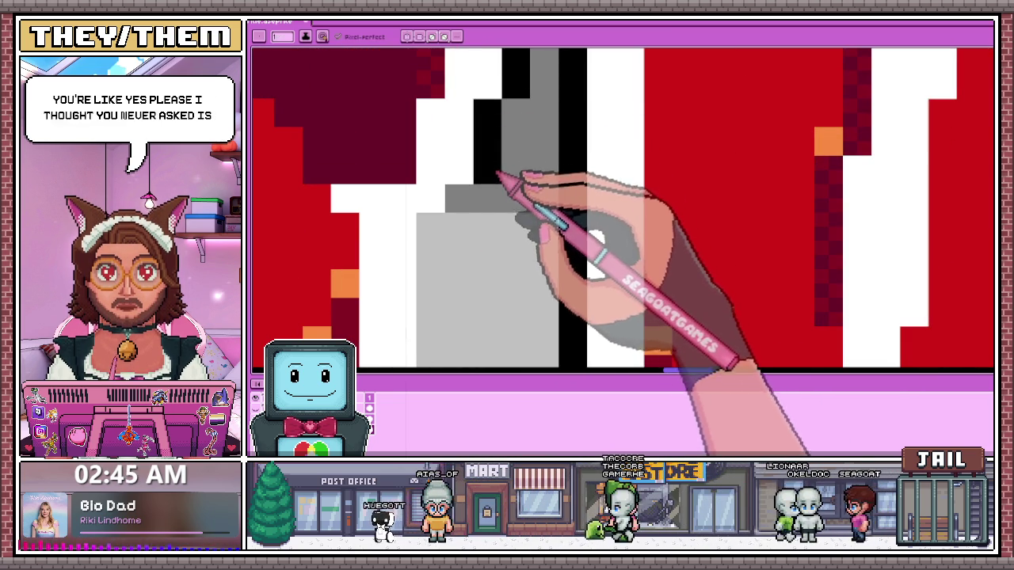
With the pencil, add a black edge pixel on the letter's stepped white outline
scroll(513, 158, down, 1)
scroll(509, 166, up, 2)
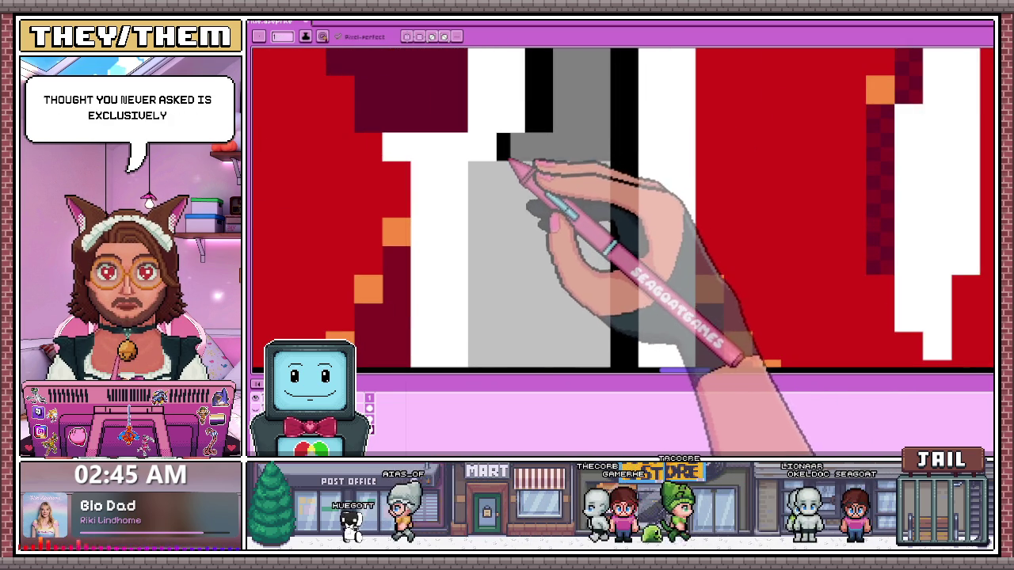
scroll(509, 163, down, 2)
scroll(509, 163, up, 2)
scroll(511, 237, down, 2)
scroll(513, 230, up, 2)
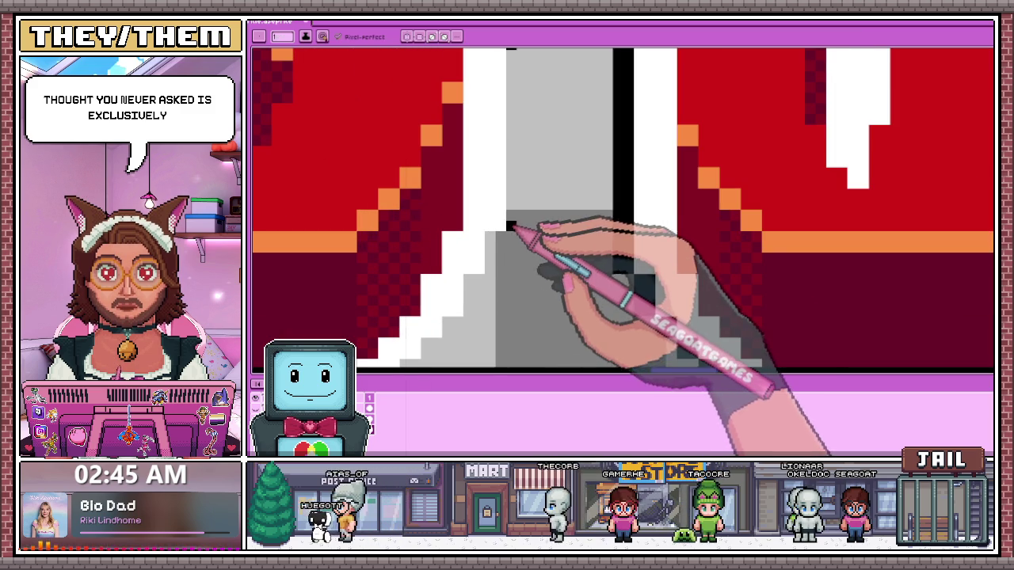
scroll(513, 230, down, 1)
scroll(520, 149, up, 2)
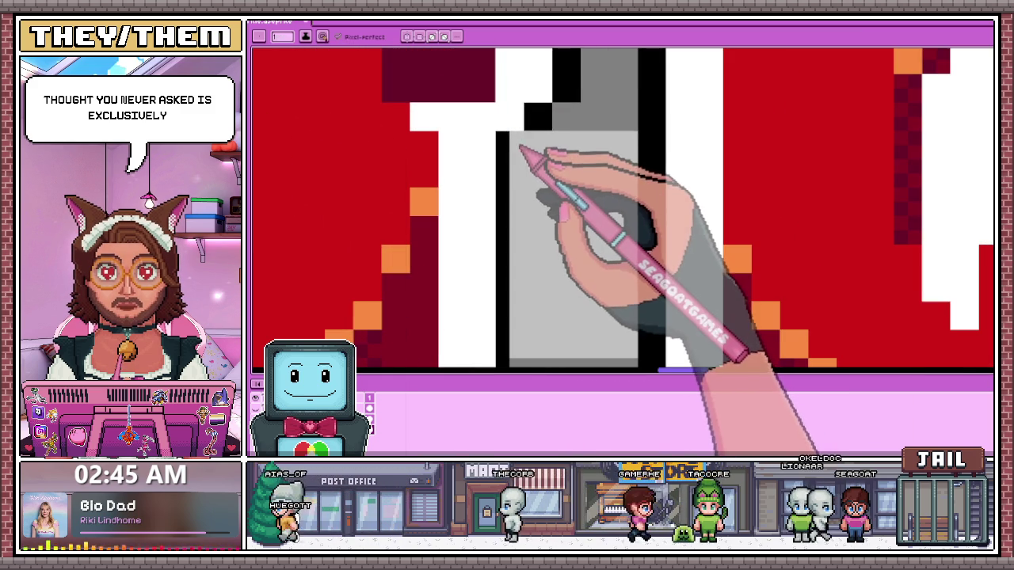
scroll(523, 122, down, 2)
scroll(543, 135, up, 2)
scroll(498, 226, down, 2)
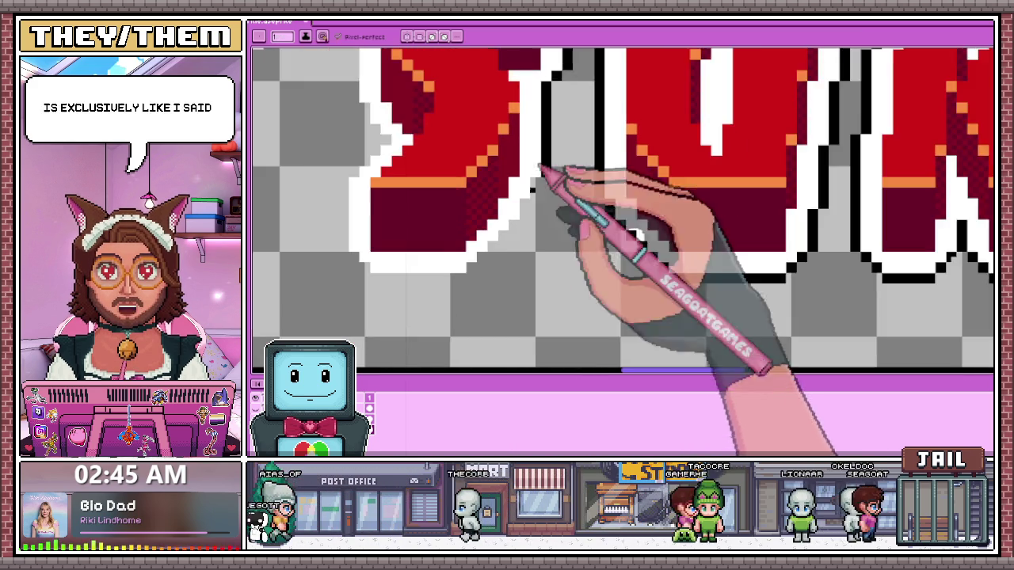
scroll(549, 169, up, 2)
scroll(535, 167, down, 2)
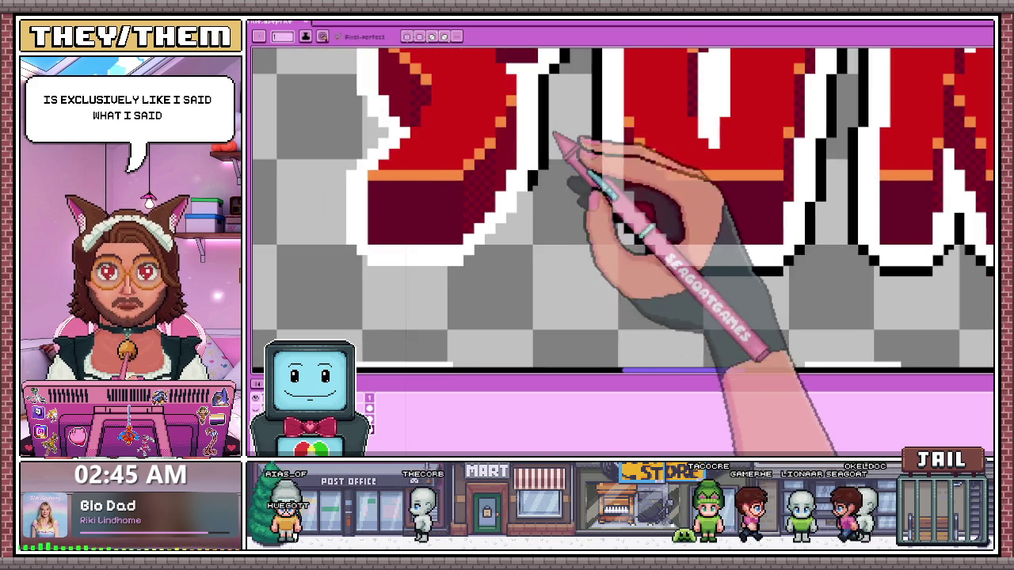
scroll(562, 140, up, 2)
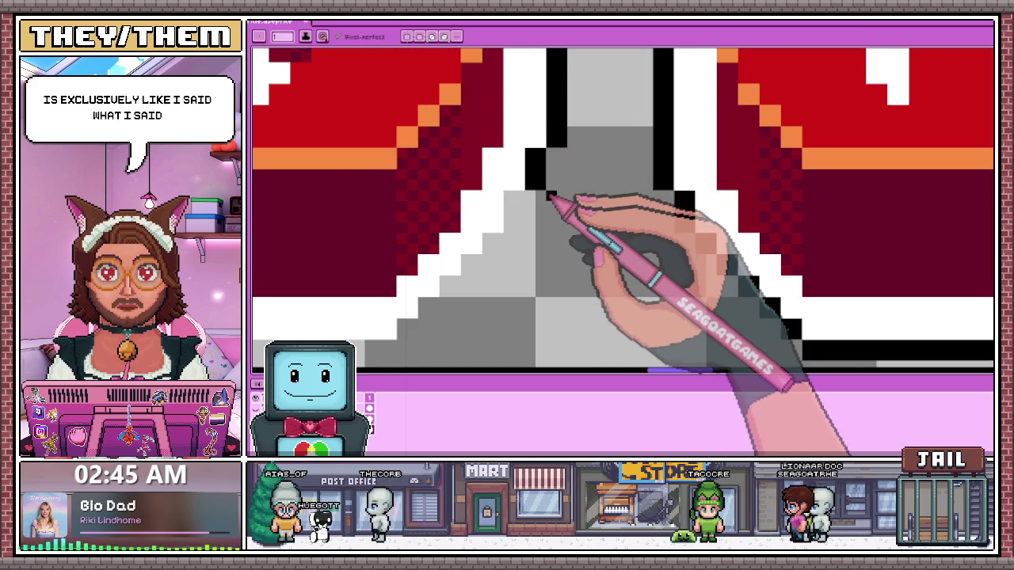
scroll(547, 158, down, 2)
scroll(539, 166, up, 2)
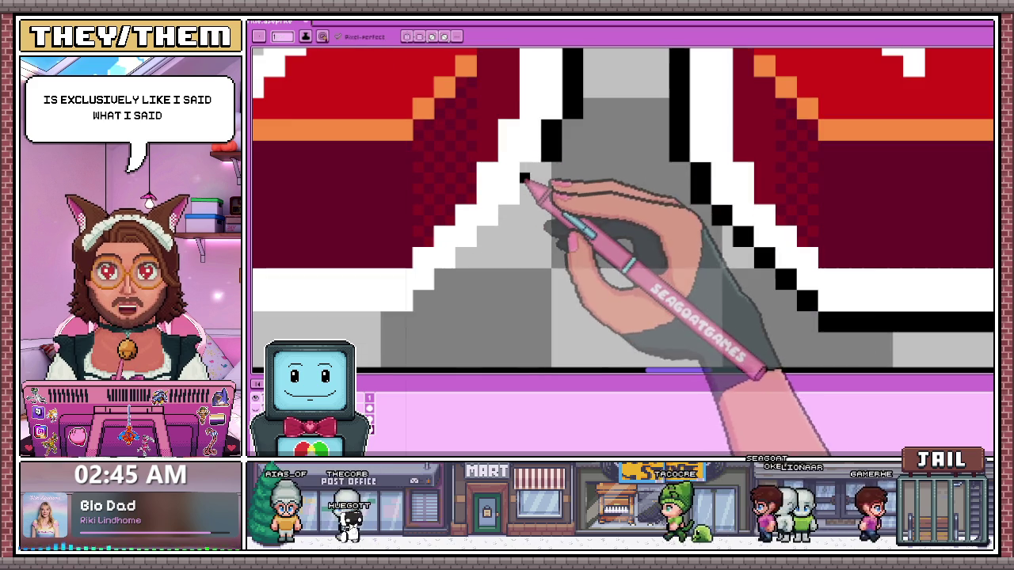
scroll(540, 126, up, 2)
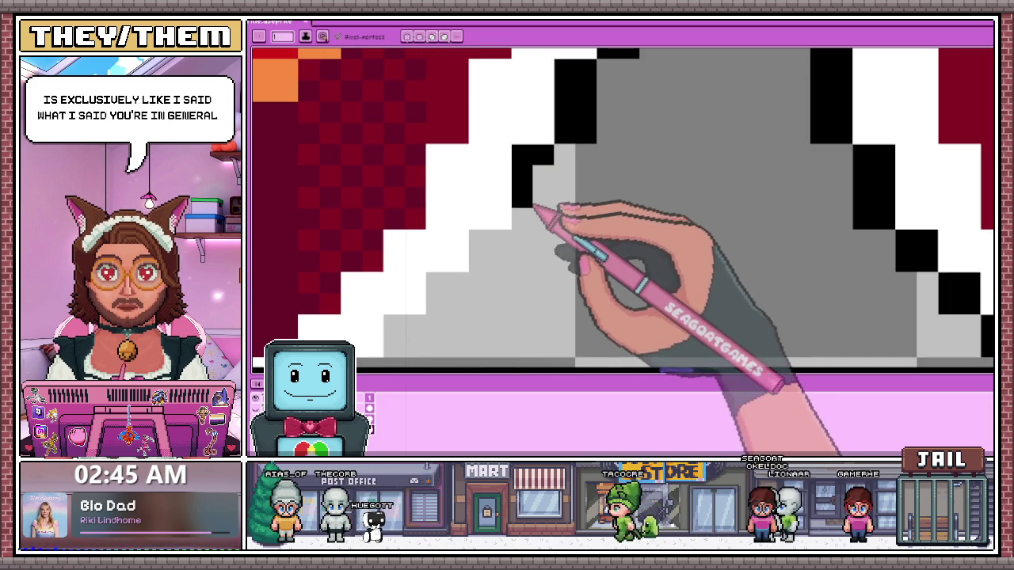
scroll(543, 213, down, 2)
scroll(544, 169, up, 1)
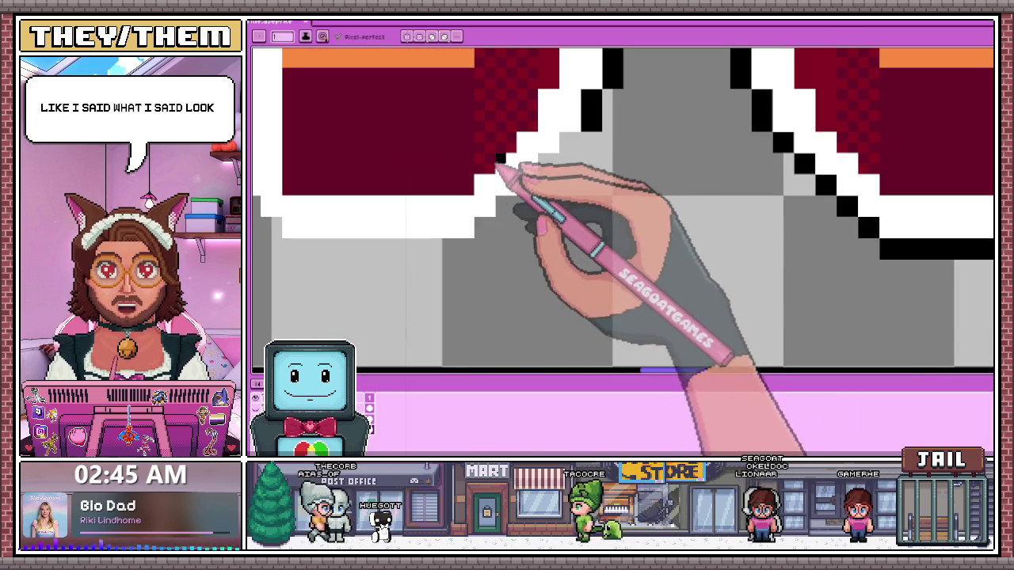
scroll(478, 222, up, 1)
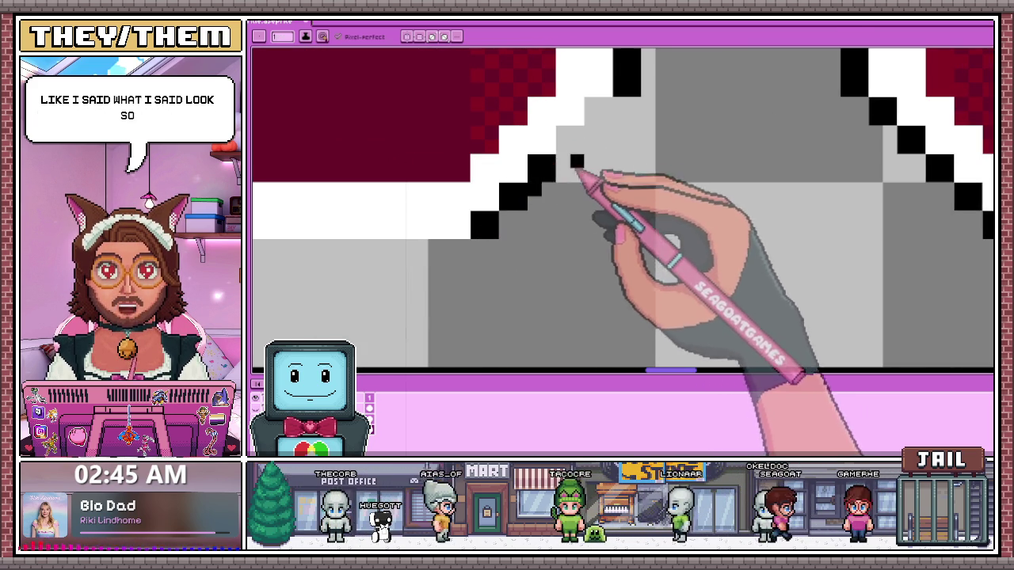
scroll(575, 166, down, 2)
scroll(554, 186, up, 2)
key(b)
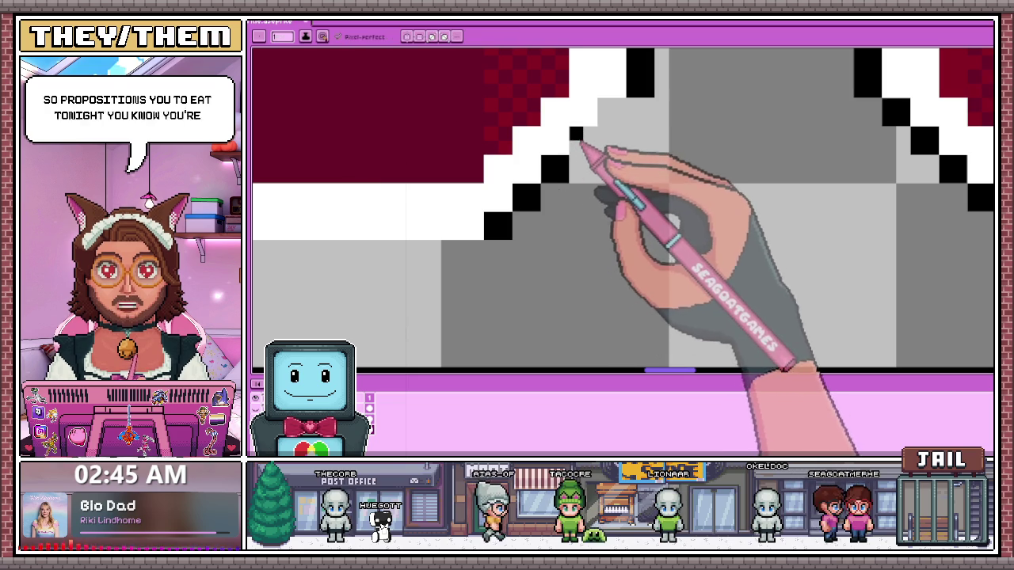
click(583, 140)
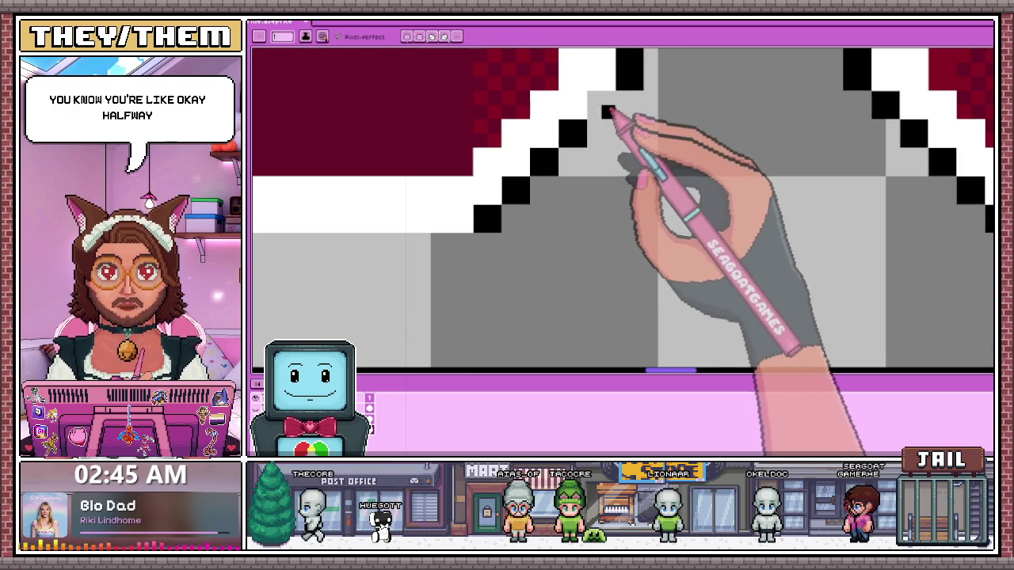
scroll(606, 135, down, 2)
scroll(555, 150, up, 1)
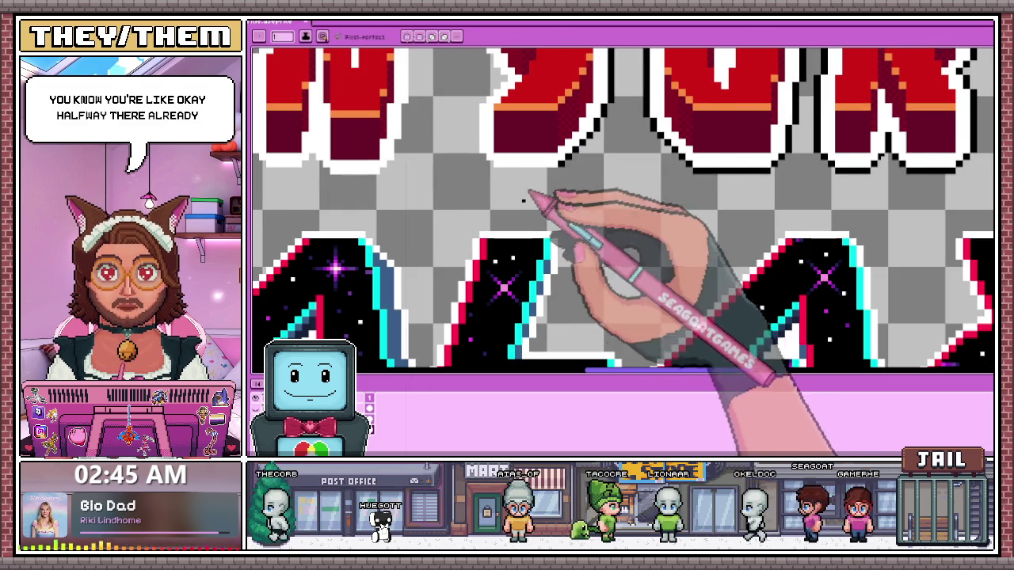
Draw a black pixel line under the white outline at the letters' base
scroll(523, 184, up, 1)
scroll(487, 167, up, 1)
drag(489, 171, 608, 171)
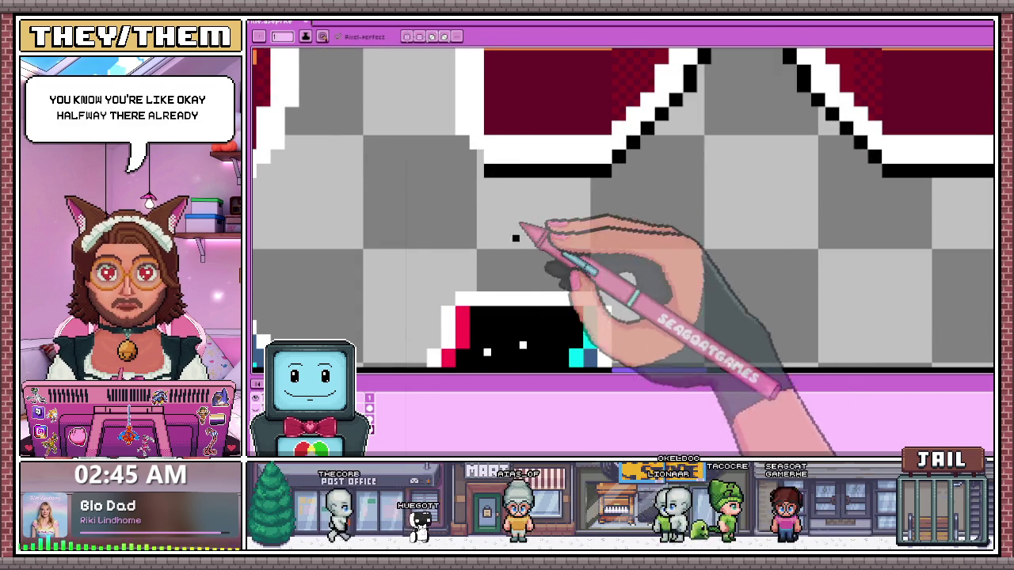
scroll(515, 208, down, 1)
scroll(491, 151, up, 2)
scroll(480, 222, up, 1)
scroll(475, 230, down, 1)
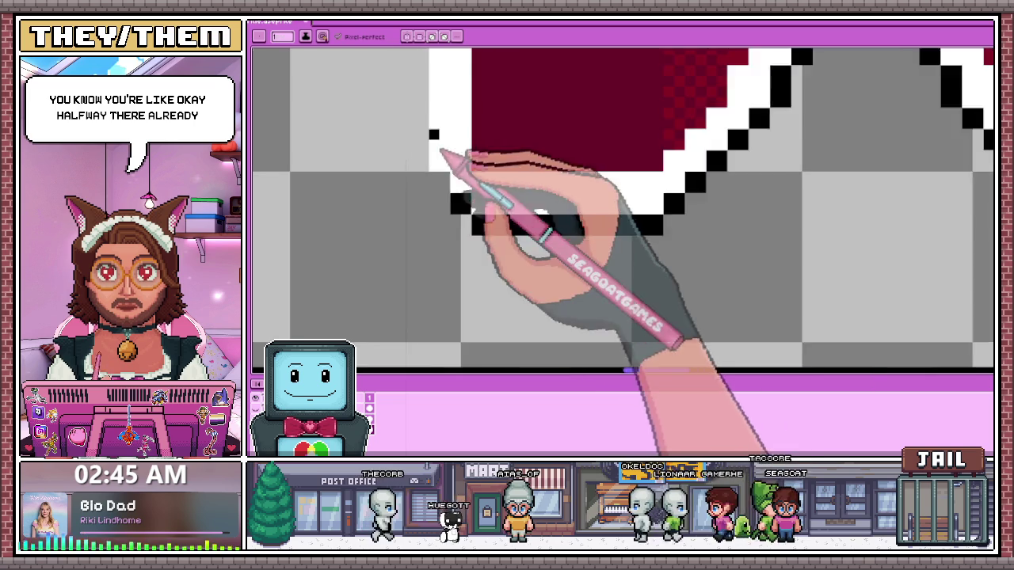
scroll(440, 150, up, 1)
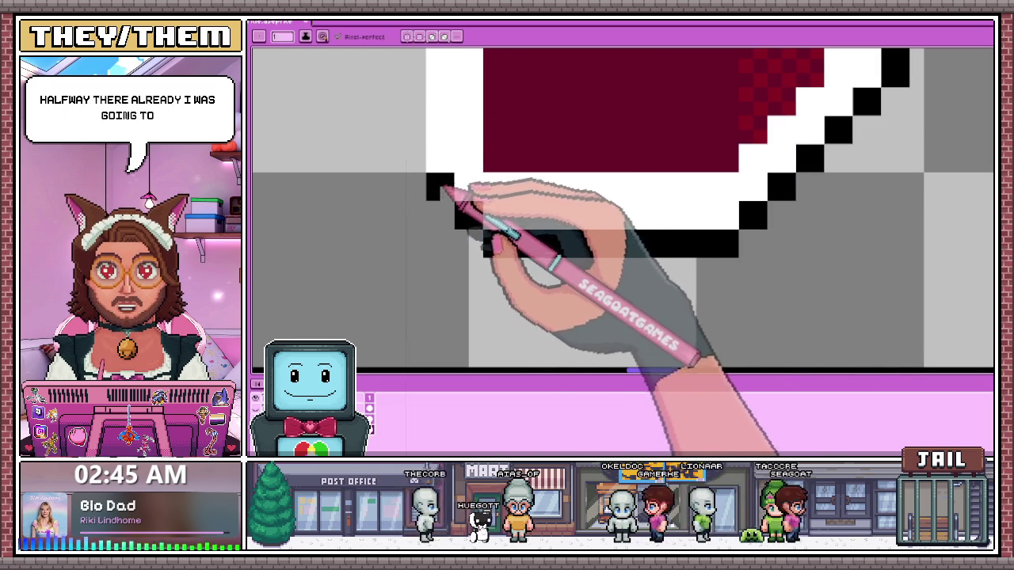
scroll(464, 290, down, 3)
scroll(446, 204, up, 1)
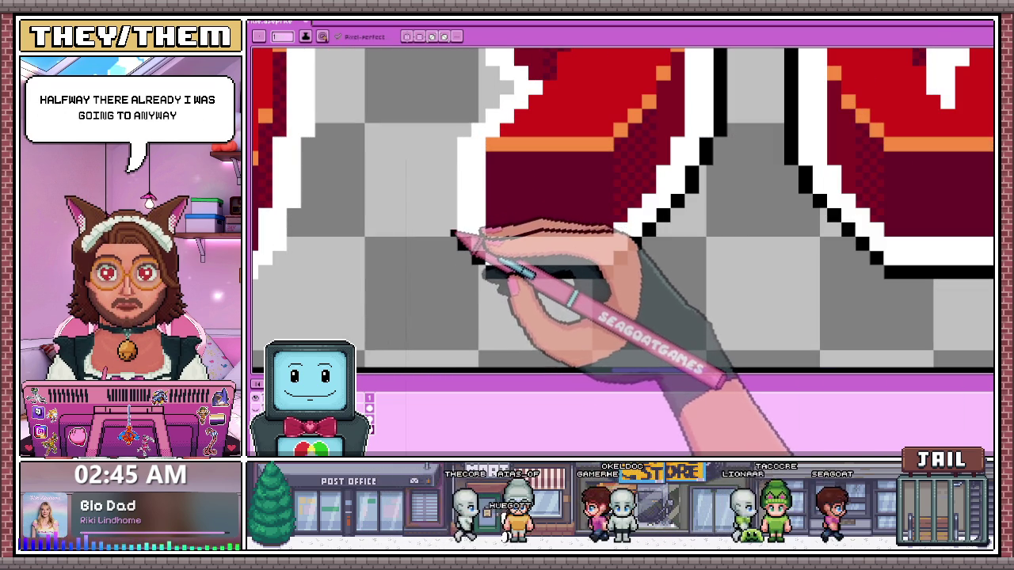
scroll(443, 238, up, 2)
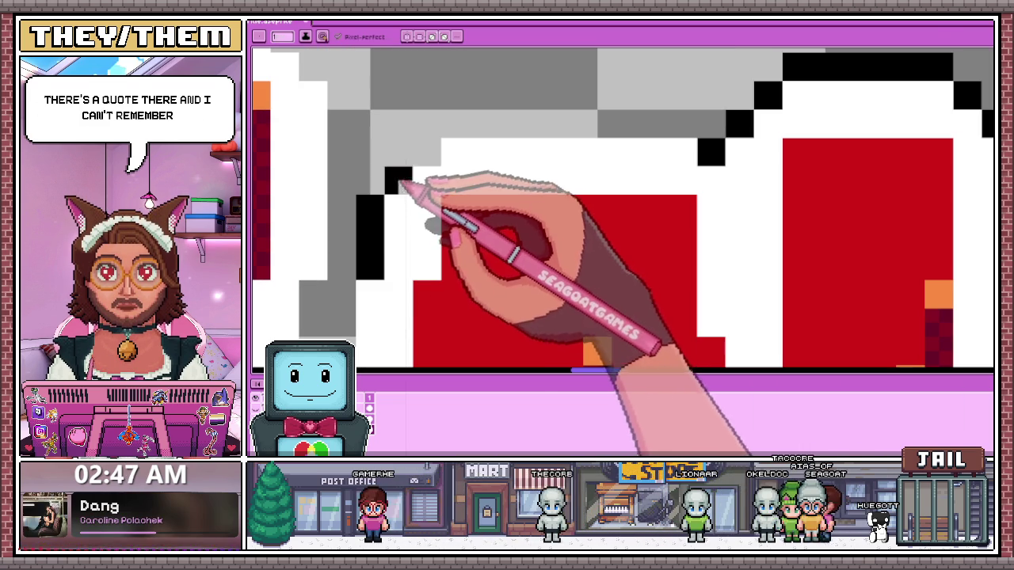
Draw a long black edge line along the top of the white outline
drag(449, 133, 697, 131)
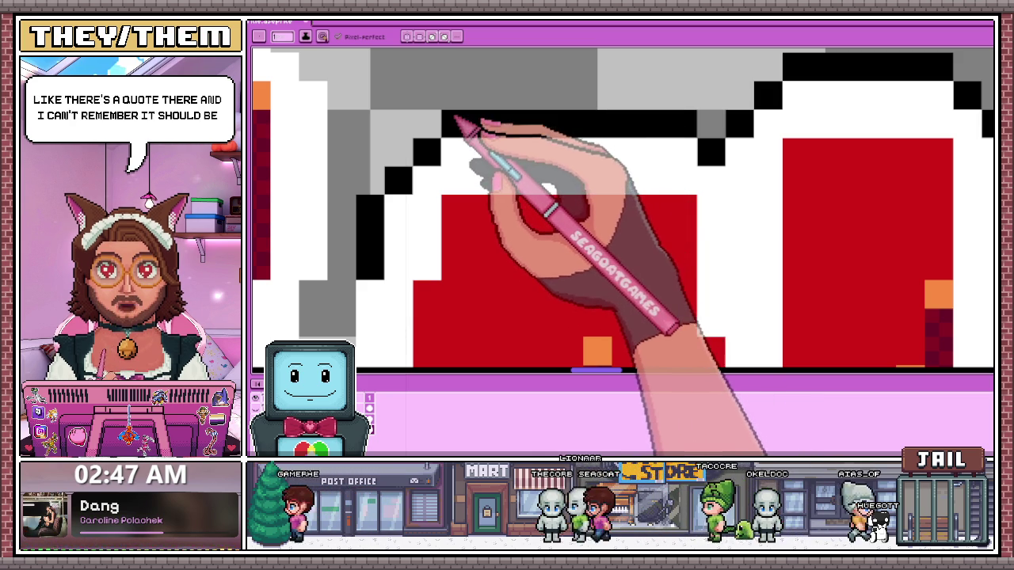
scroll(414, 170, down, 2)
scroll(414, 170, up, 1)
scroll(464, 163, up, 1)
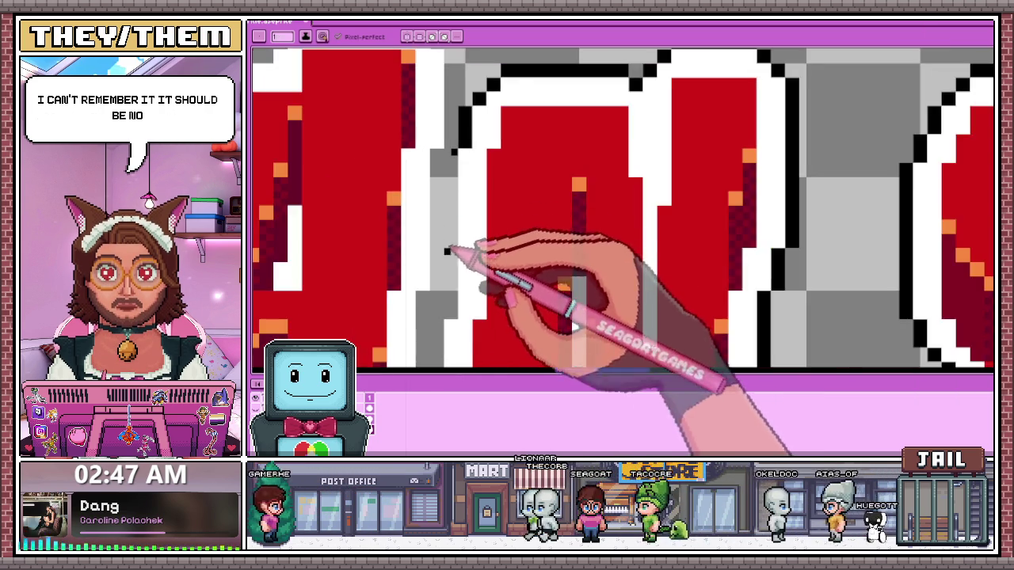
scroll(452, 248, up, 1)
scroll(452, 198, down, 2)
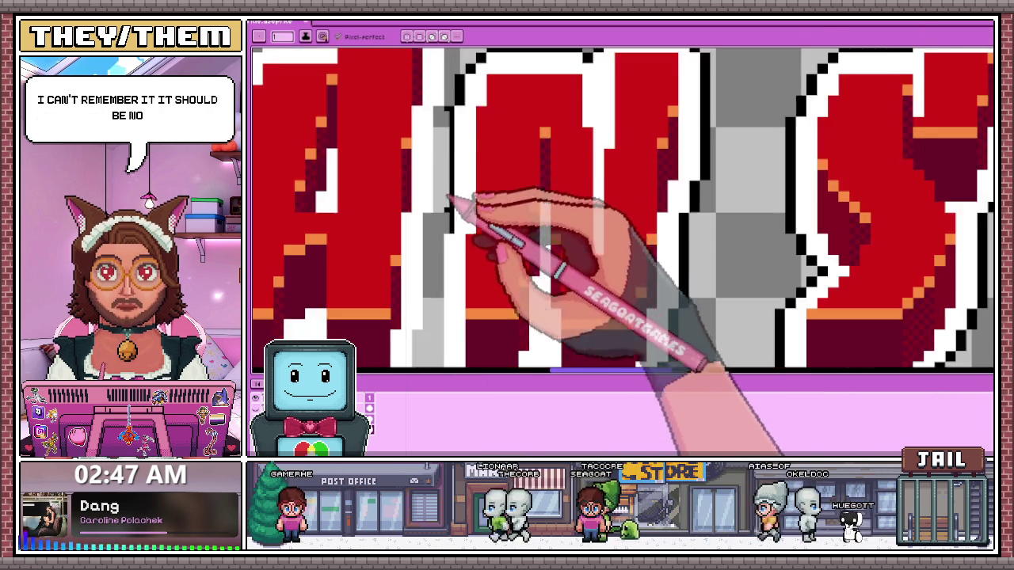
scroll(449, 228, up, 1)
scroll(450, 231, down, 1)
scroll(452, 215, up, 1)
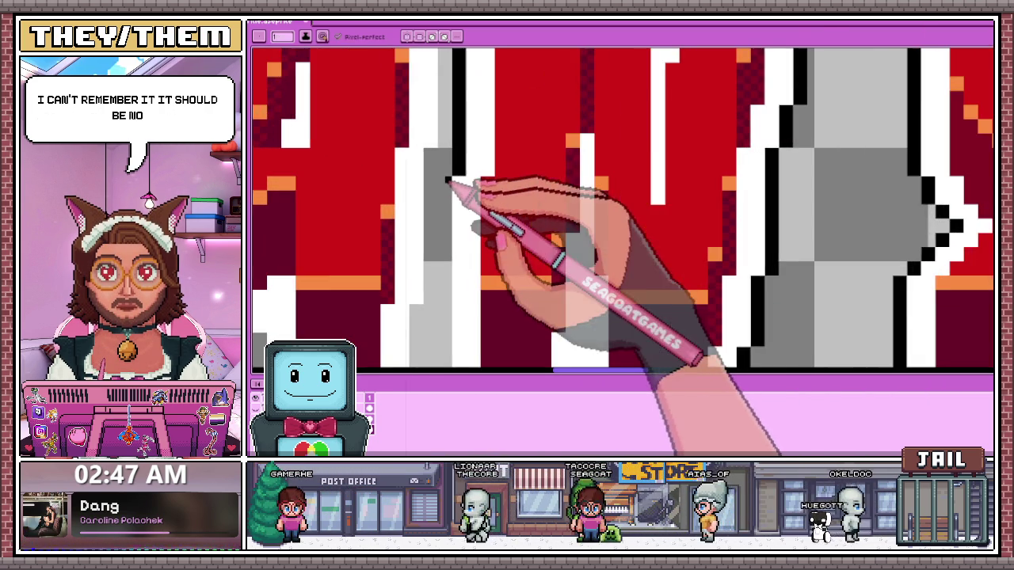
scroll(459, 185, down, 1)
scroll(452, 208, up, 2)
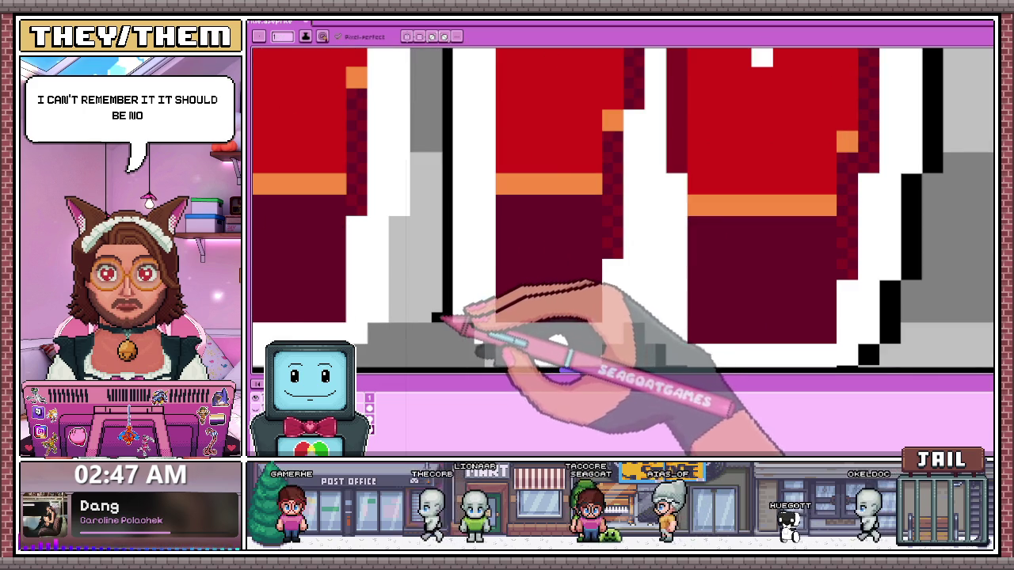
scroll(447, 237, down, 1)
scroll(445, 182, down, 1)
scroll(445, 186, up, 2)
scroll(445, 190, down, 1)
scroll(449, 176, up, 2)
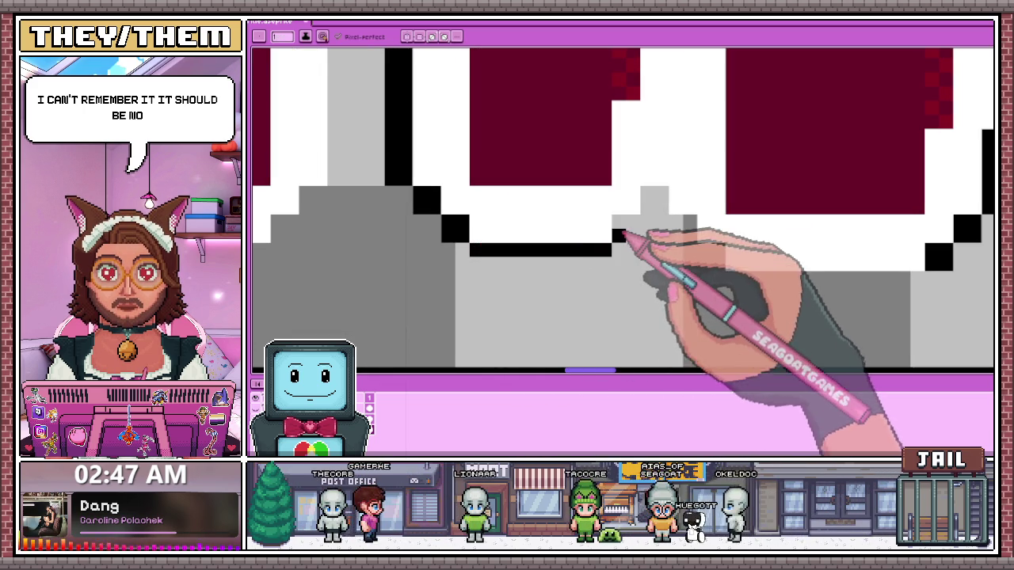
Add another black pixel edge under the white outline of the lower letters
scroll(657, 218, down, 1)
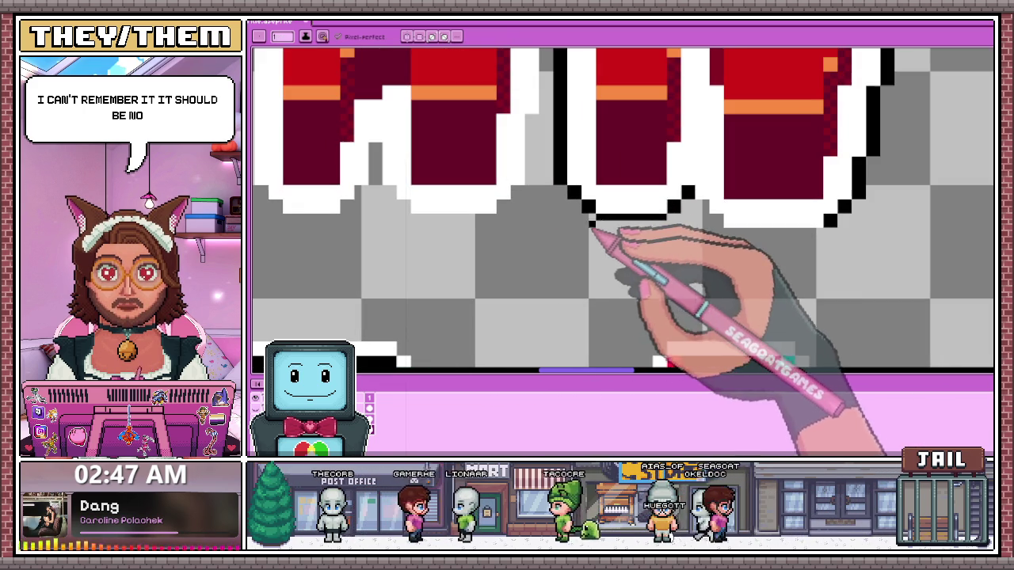
scroll(610, 233, down, 1)
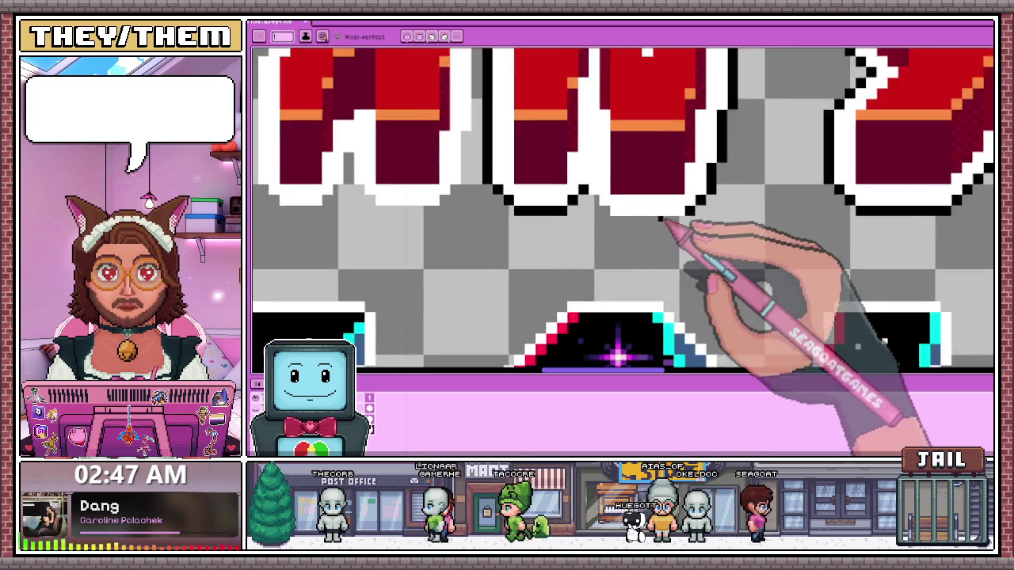
scroll(586, 198, up, 2)
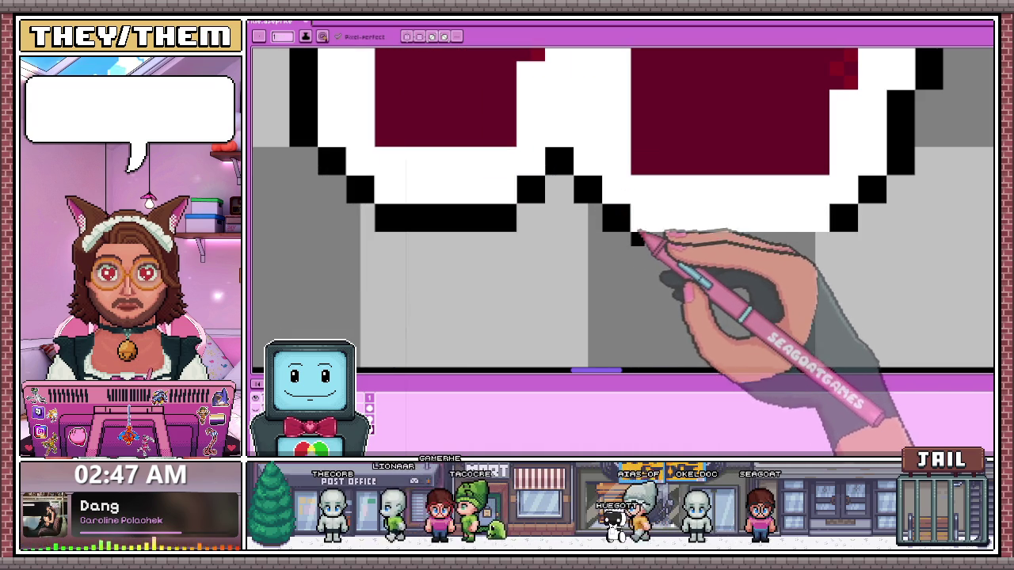
drag(638, 246, 826, 247)
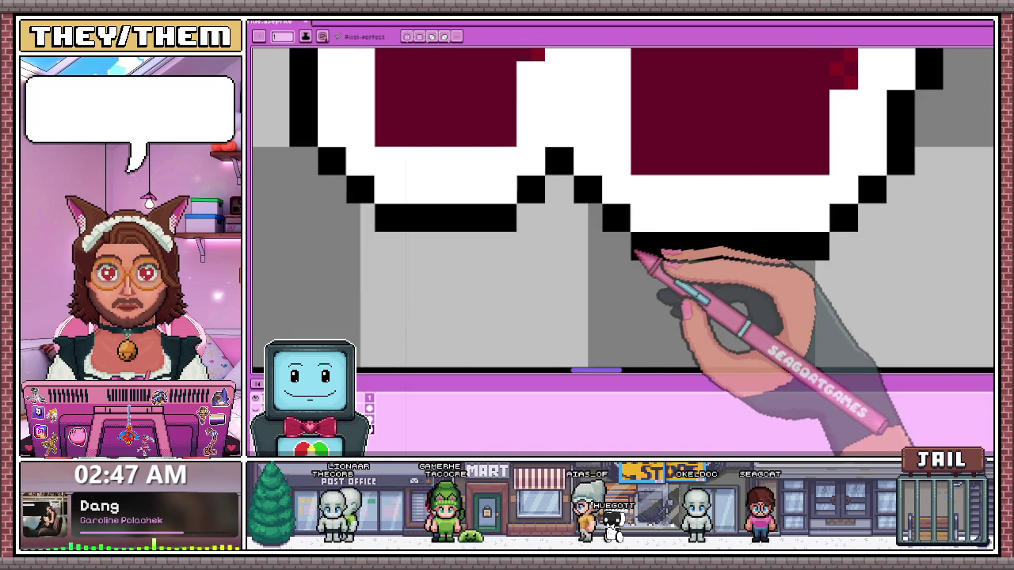
scroll(609, 242, down, 1)
scroll(606, 248, down, 2)
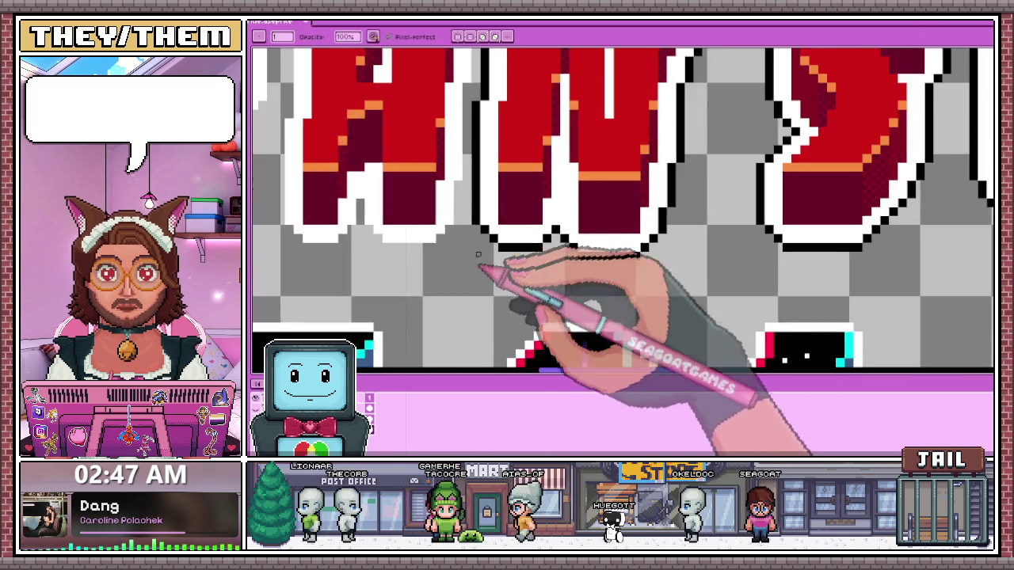
Reshape the lasso selection along the N's left edge in the YOU CAN SURVIVE row
scroll(491, 266, down, 2)
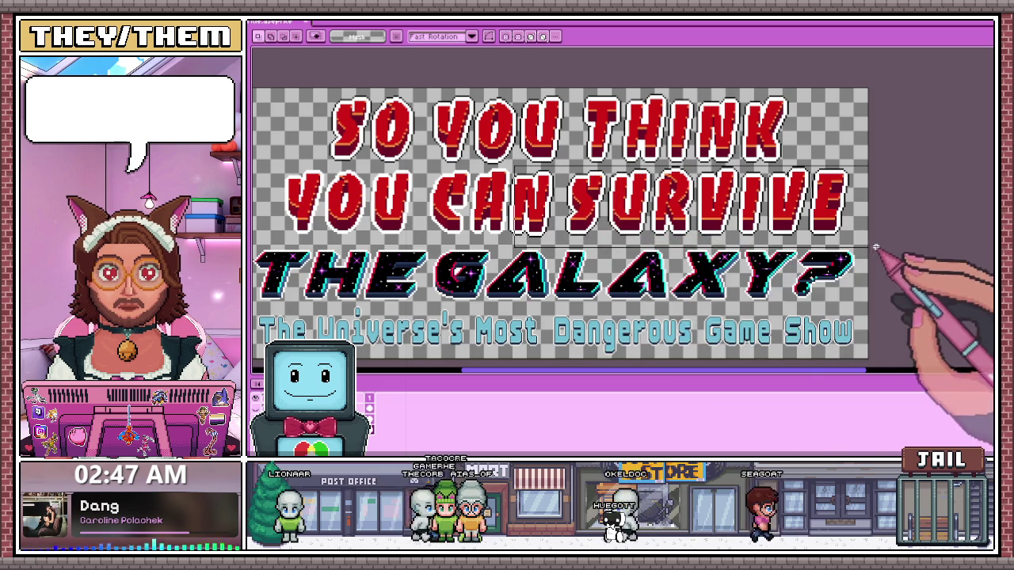
scroll(529, 198, up, 3)
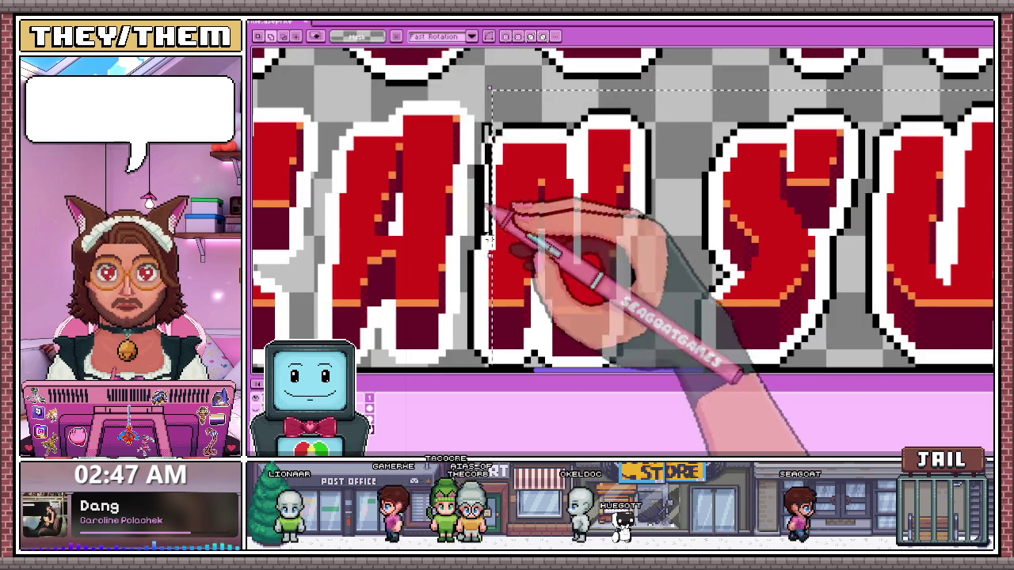
scroll(499, 237, down, 2)
scroll(493, 163, up, 3)
drag(492, 163, 493, 239)
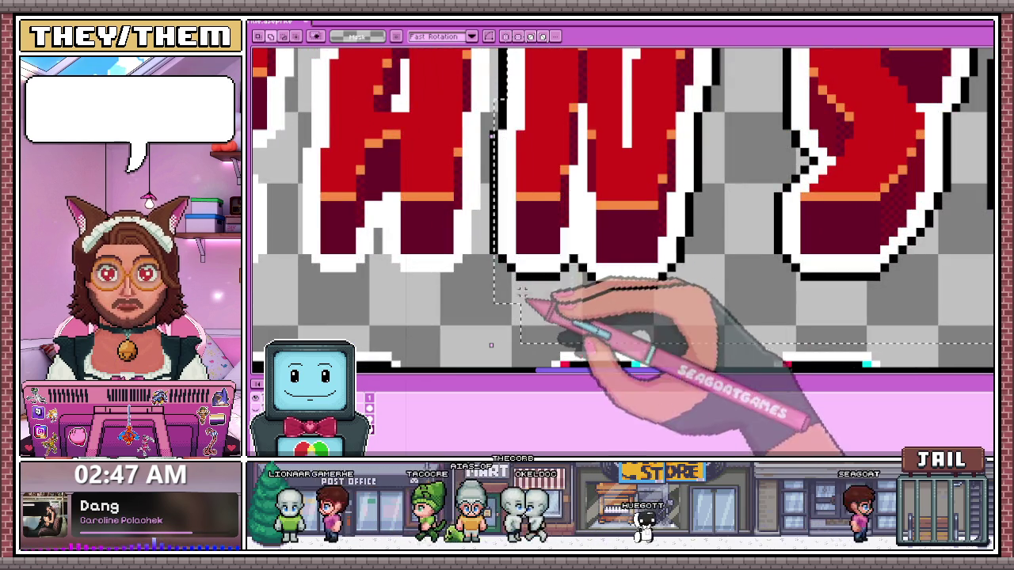
scroll(493, 241, down, 1)
scroll(527, 333, down, 1)
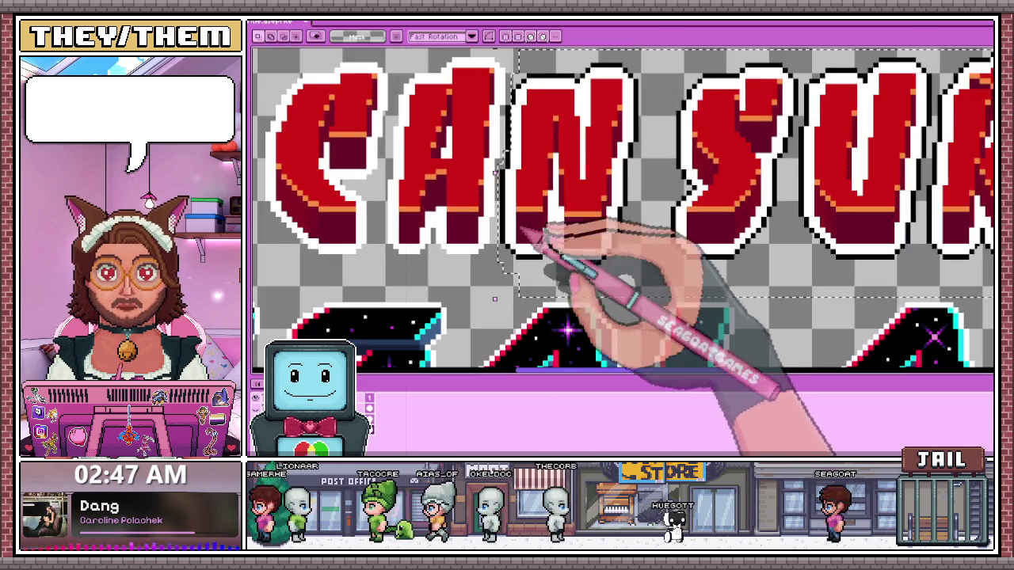
scroll(543, 233, down, 1)
scroll(554, 181, up, 3)
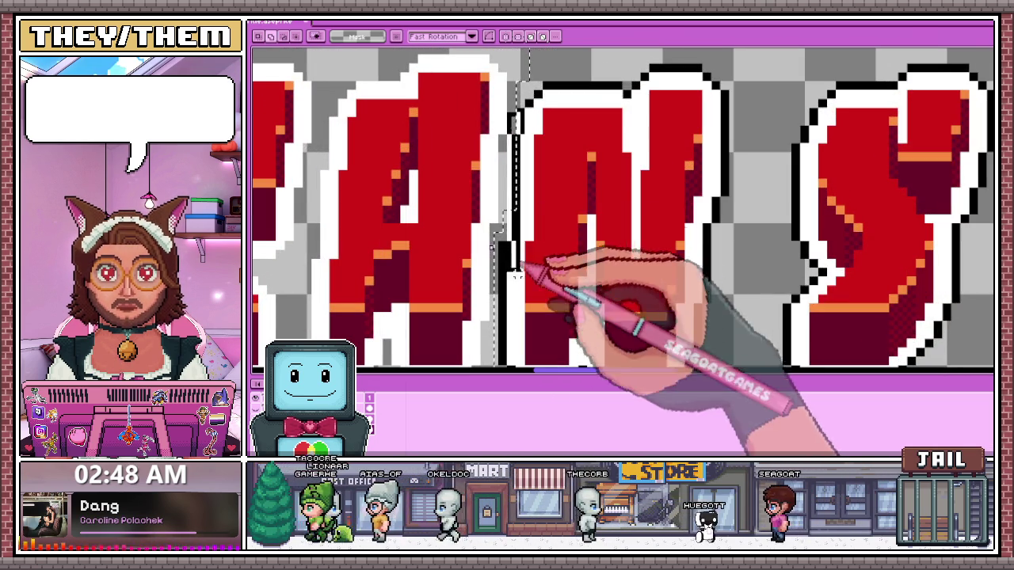
scroll(527, 175, down, 2)
scroll(529, 171, down, 3)
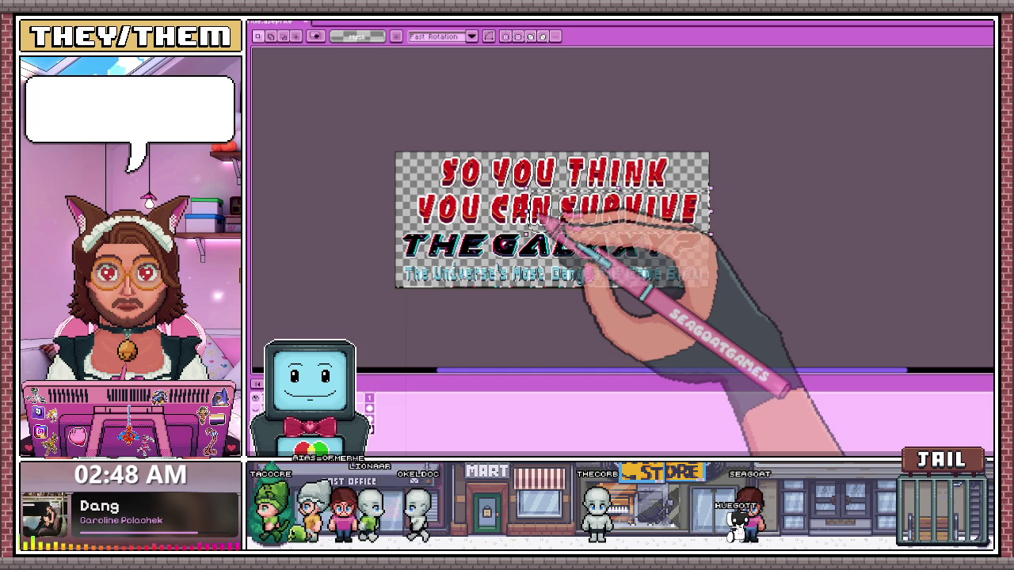
Deselect the title with Ctrl+D and switch to the Eyedropper
key(ctrl+d)
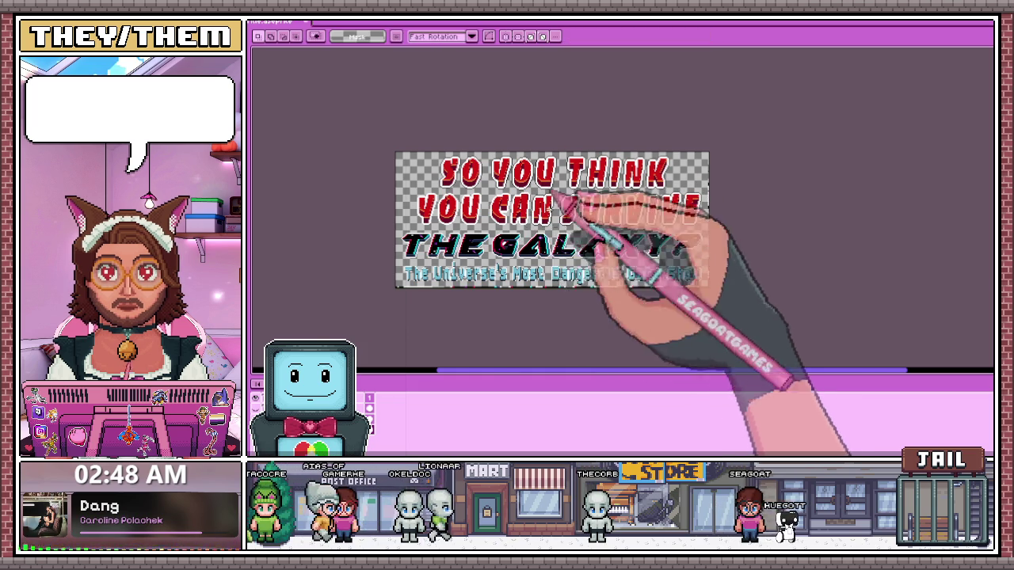
scroll(554, 194, up, 2)
scroll(543, 177, up, 2)
scroll(509, 199, up, 1)
key(i)
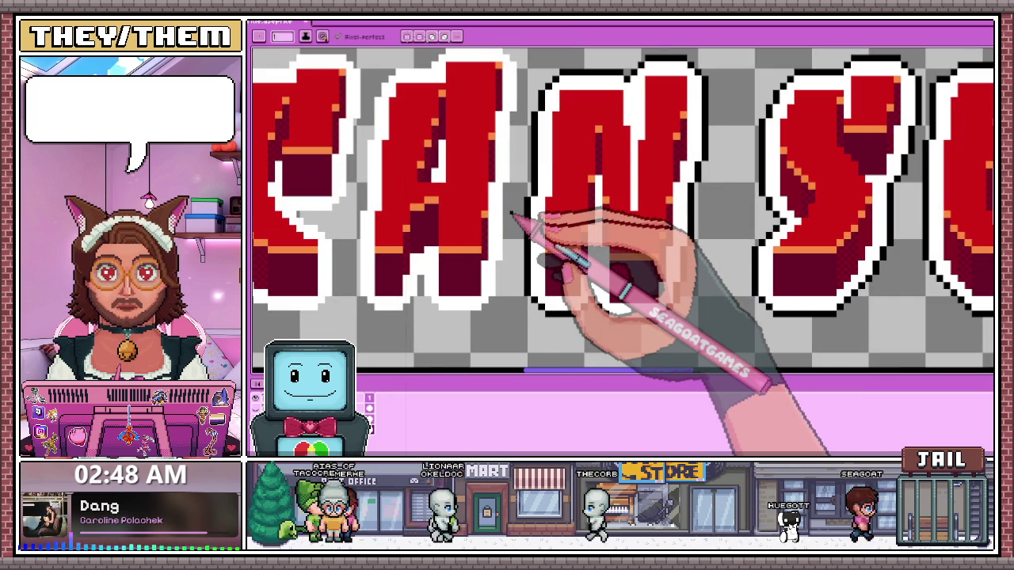
scroll(523, 222, down, 2)
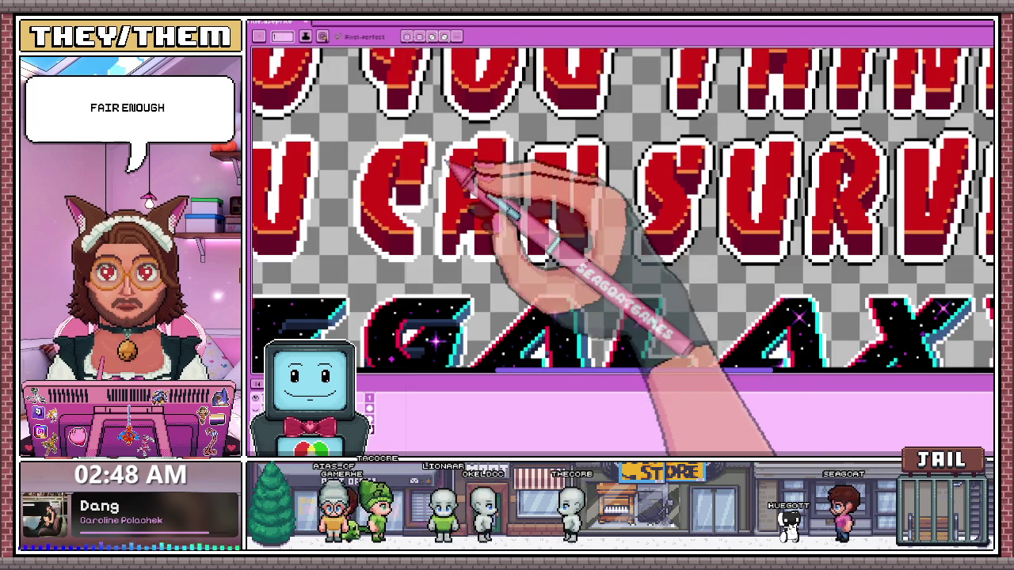
scroll(507, 170, up, 3)
scroll(523, 170, up, 1)
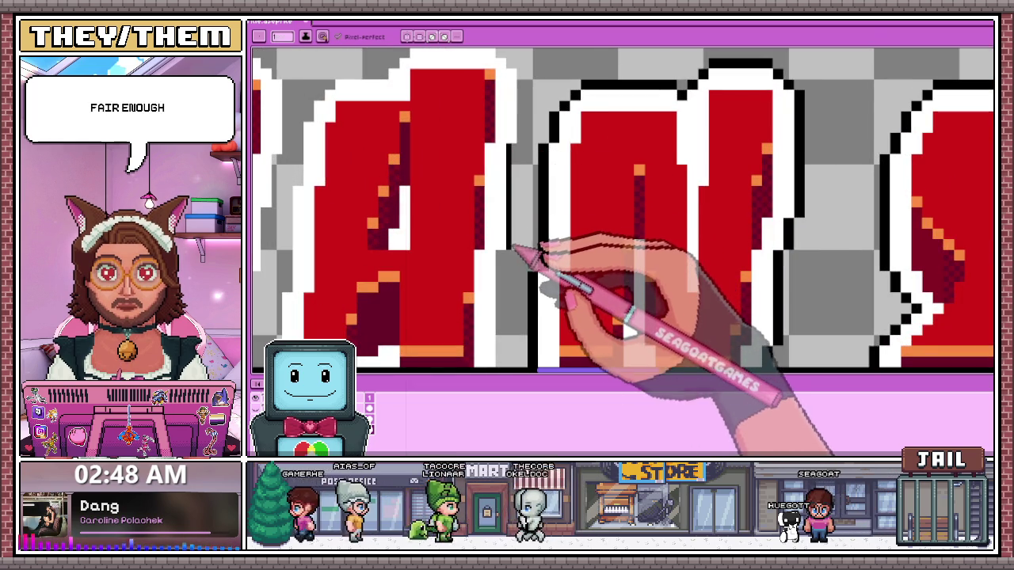
scroll(522, 251, up, 2)
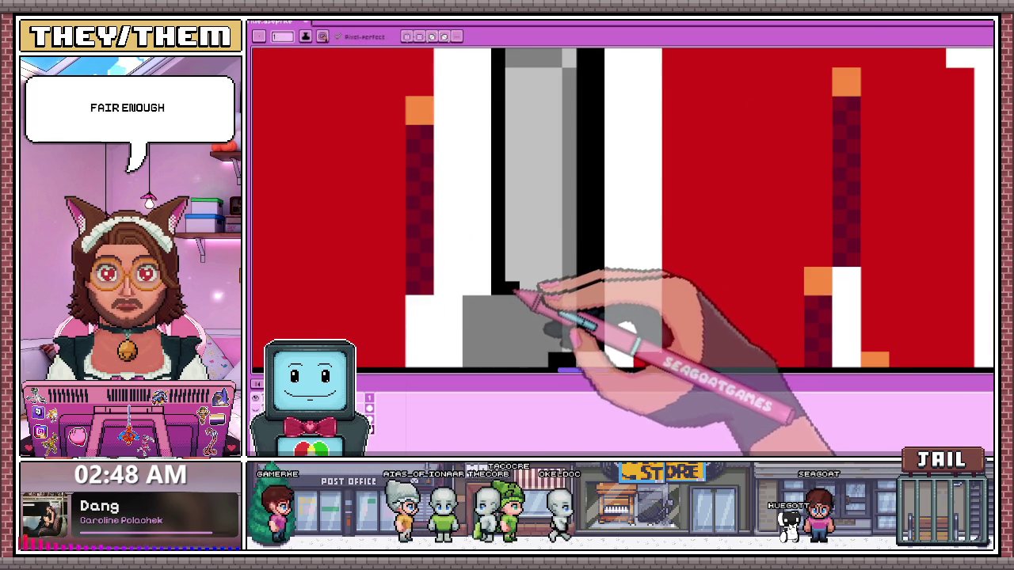
scroll(516, 160, down, 1)
scroll(513, 162, up, 1)
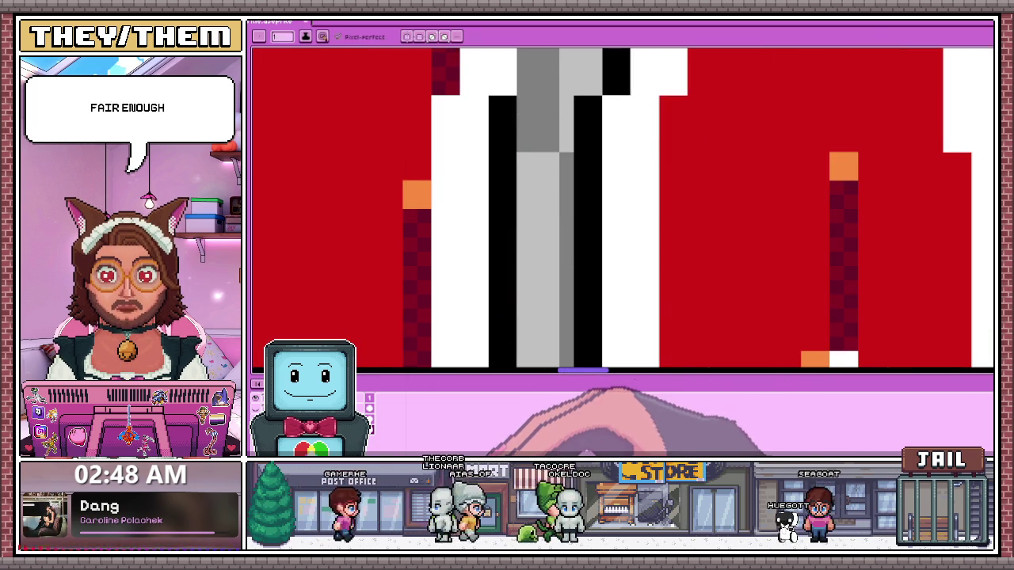
scroll(475, 119, down, 3)
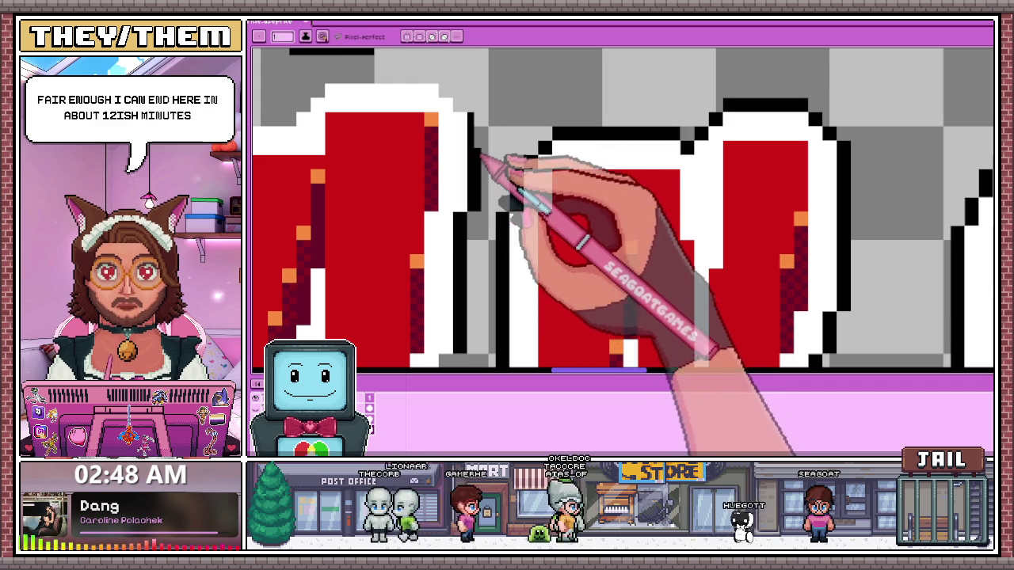
scroll(475, 99, up, 1)
scroll(456, 133, down, 1)
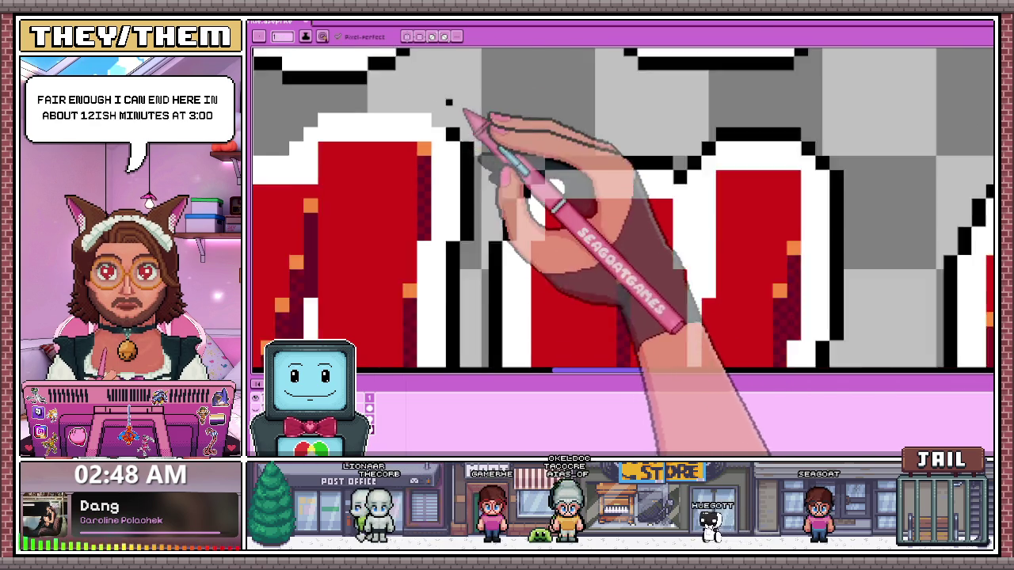
scroll(463, 133, up, 1)
scroll(506, 110, down, 2)
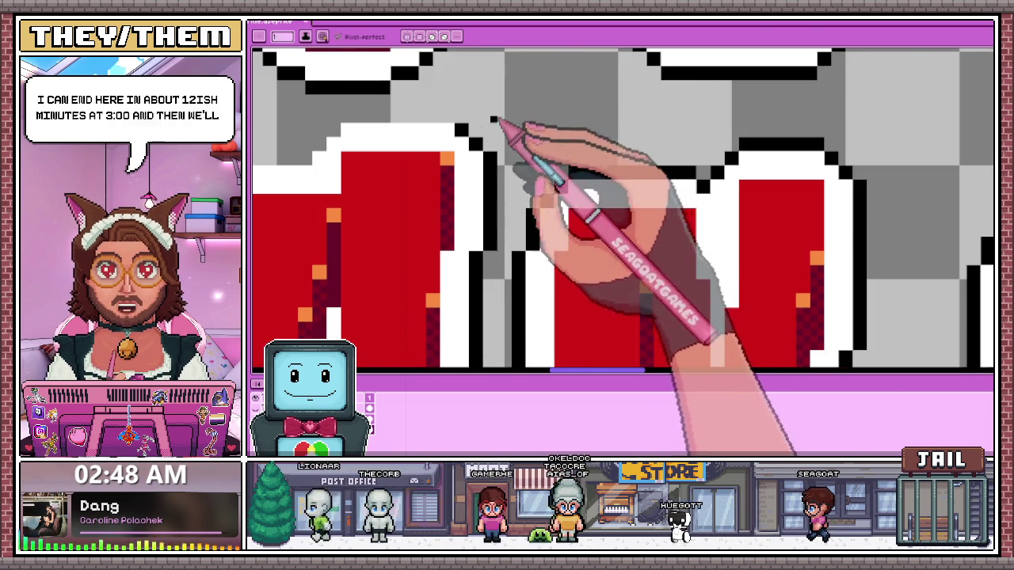
scroll(388, 115, down, 1)
scroll(374, 149, up, 2)
click(364, 154)
click(384, 138)
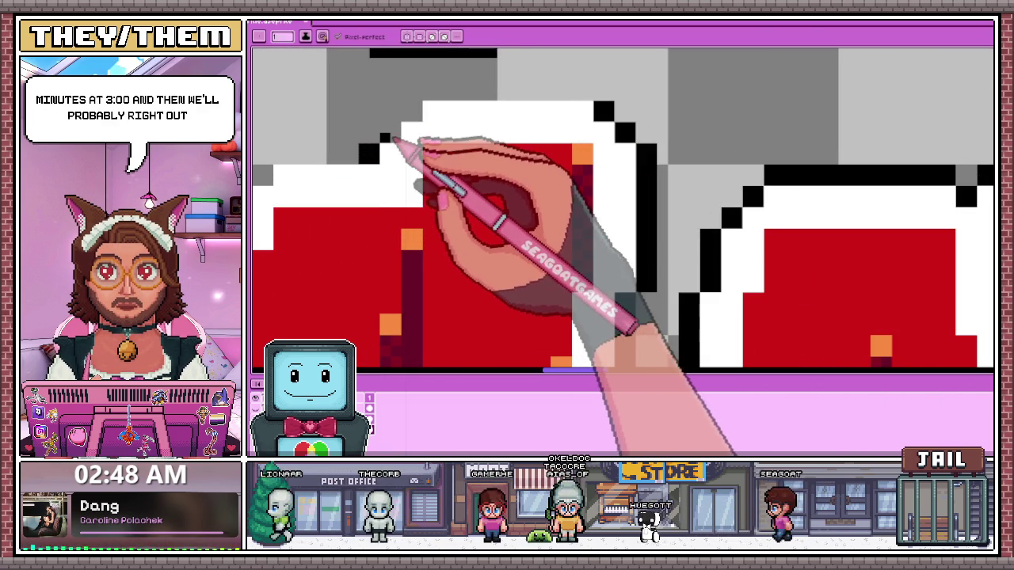
drag(431, 91, 590, 91)
scroll(464, 93, down, 2)
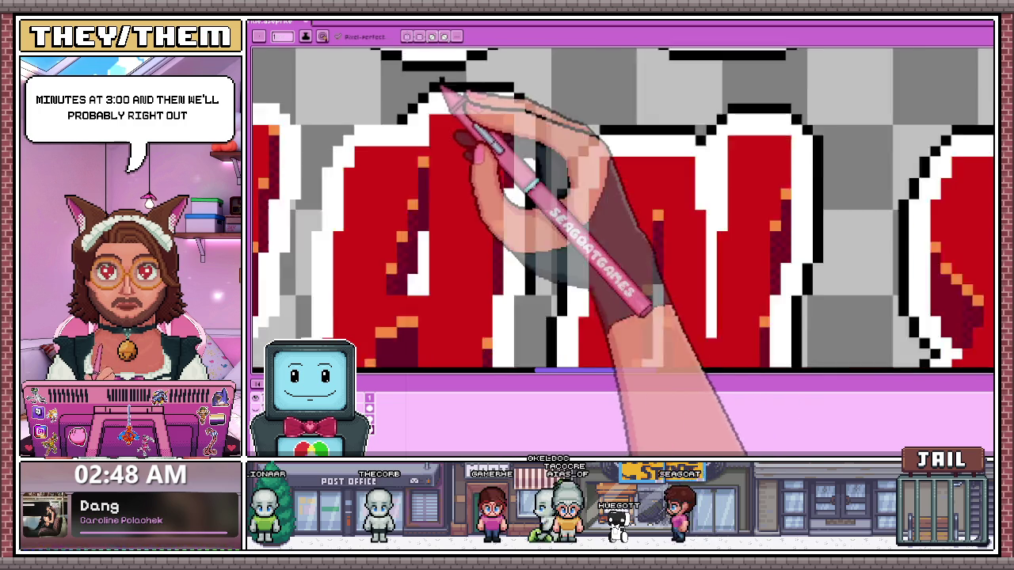
scroll(340, 154, up, 3)
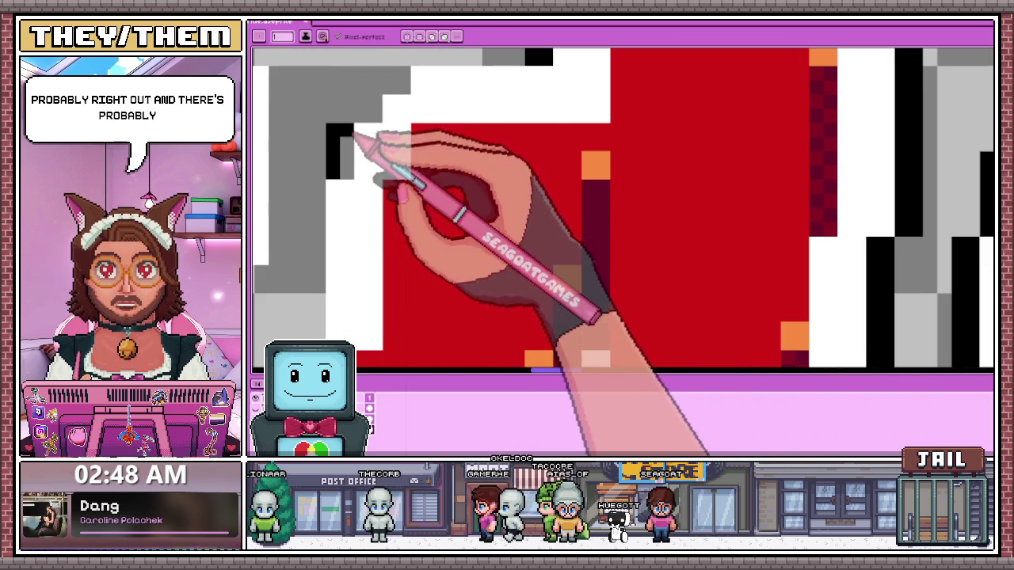
scroll(354, 136, down, 2)
scroll(356, 138, down, 1)
scroll(364, 144, up, 3)
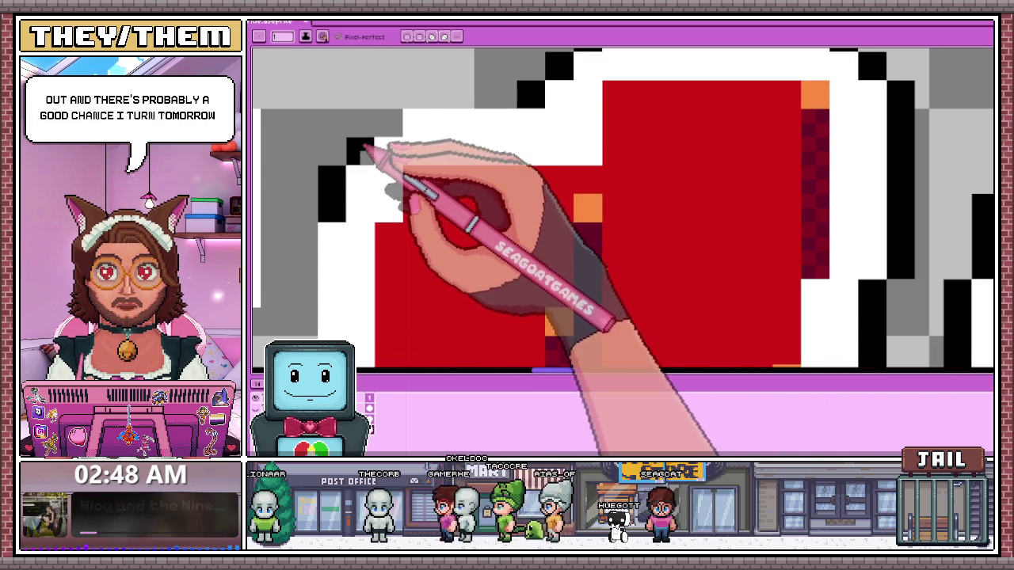
click(381, 128)
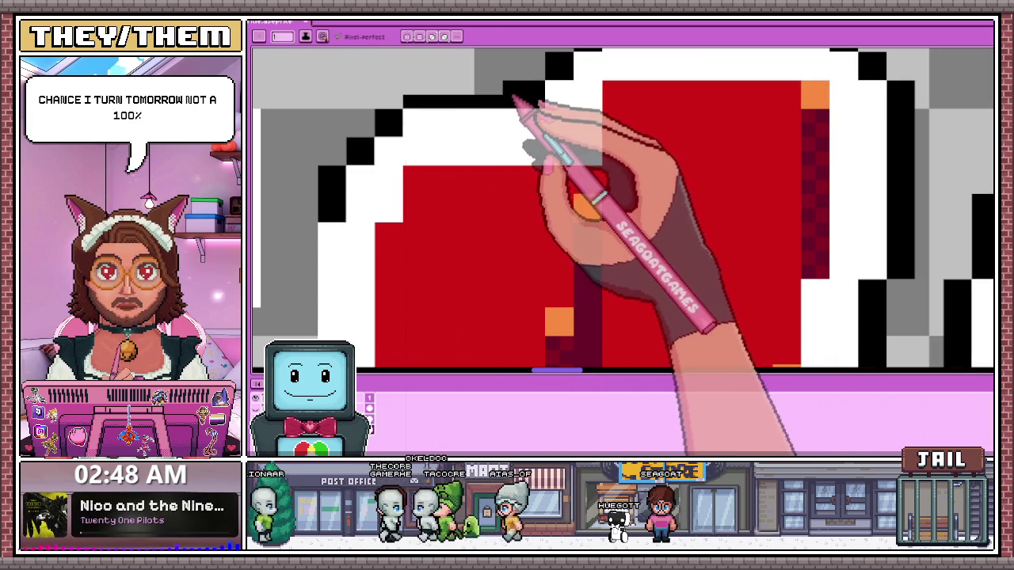
scroll(373, 127, down, 1)
scroll(348, 151, up, 1)
scroll(362, 202, down, 1)
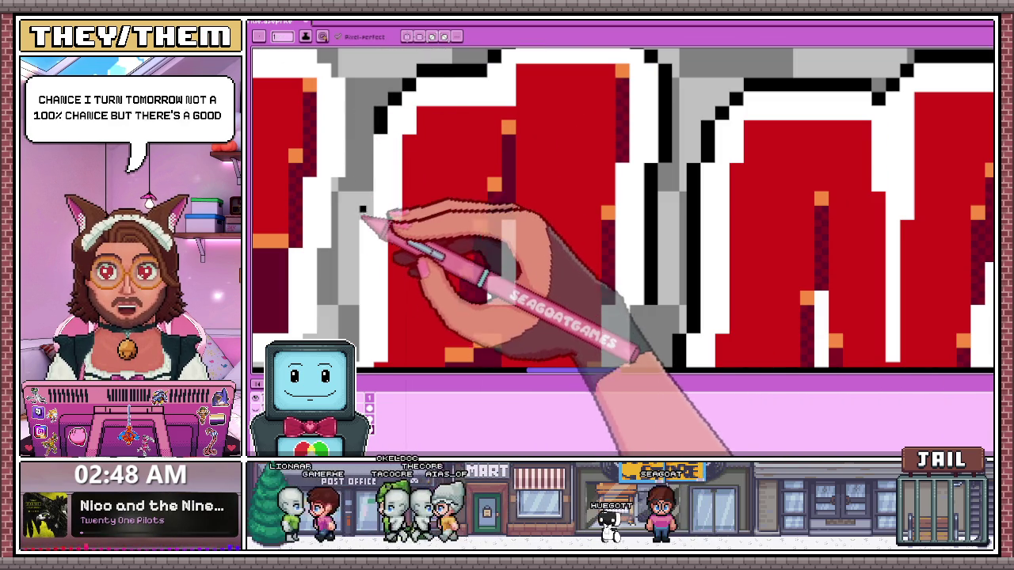
scroll(363, 147, up, 1)
scroll(362, 147, up, 1)
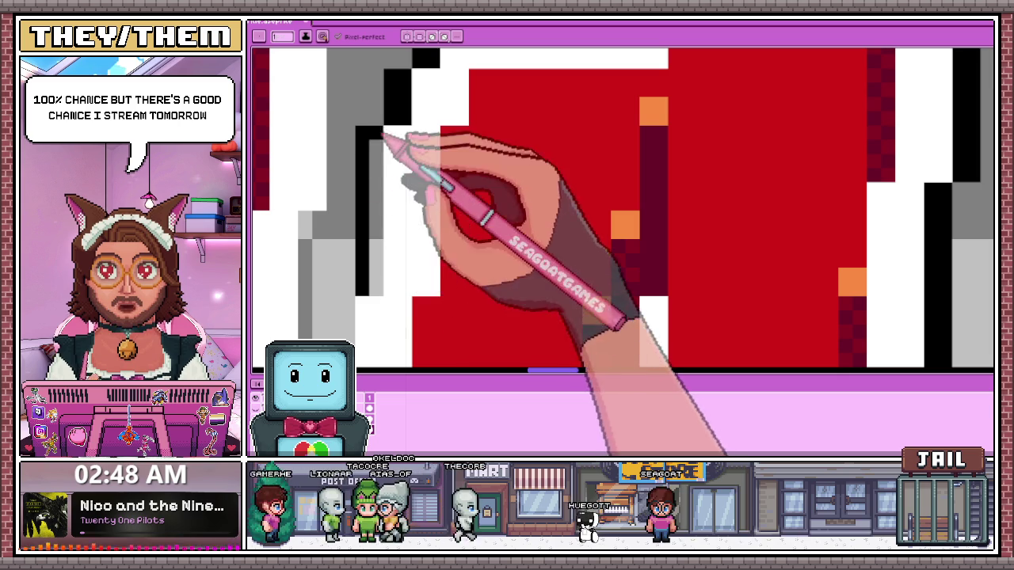
scroll(388, 190, down, 2)
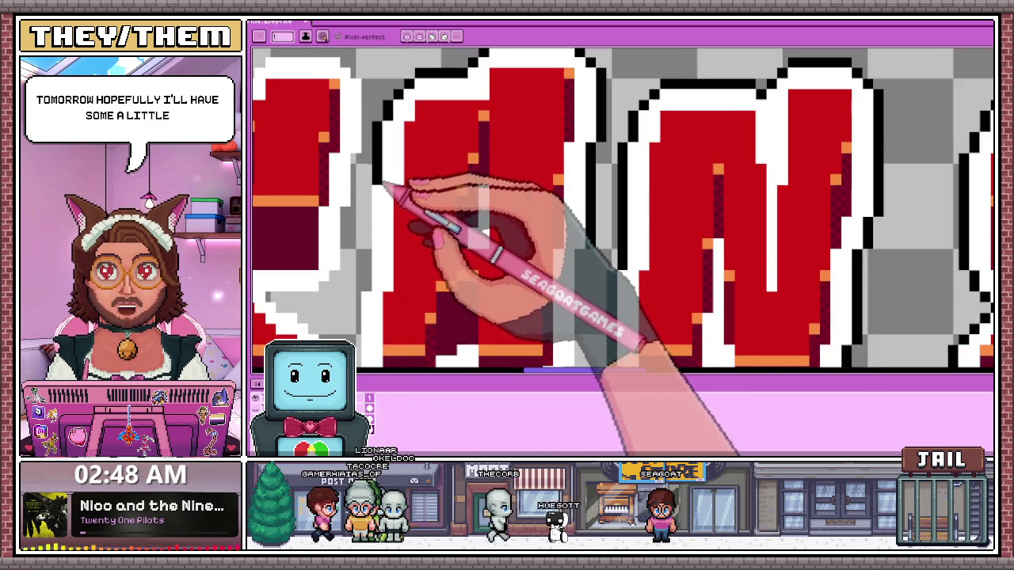
scroll(376, 222, down, 2)
scroll(369, 249, down, 2)
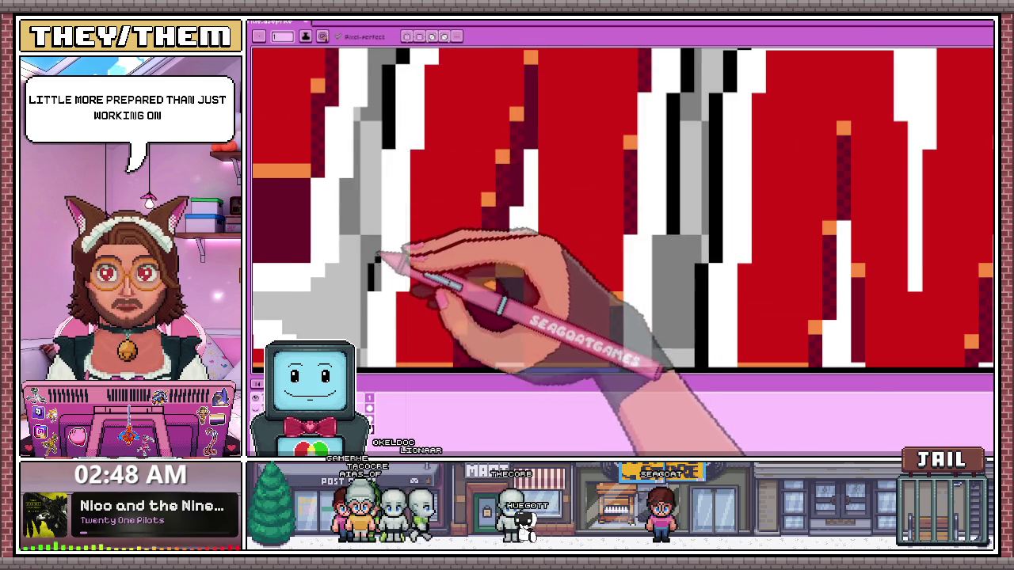
scroll(377, 257, up, 1)
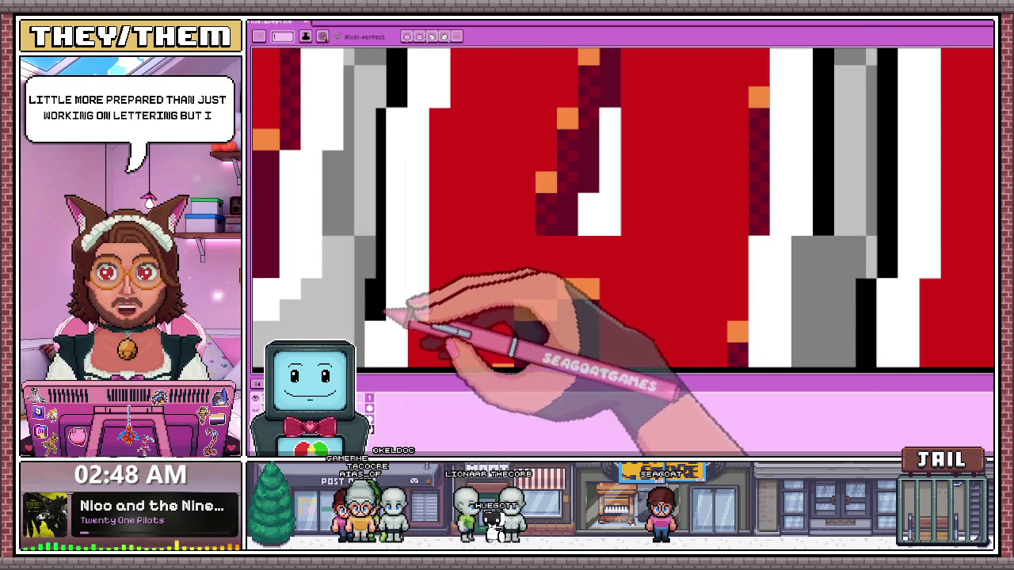
scroll(378, 241, down, 2)
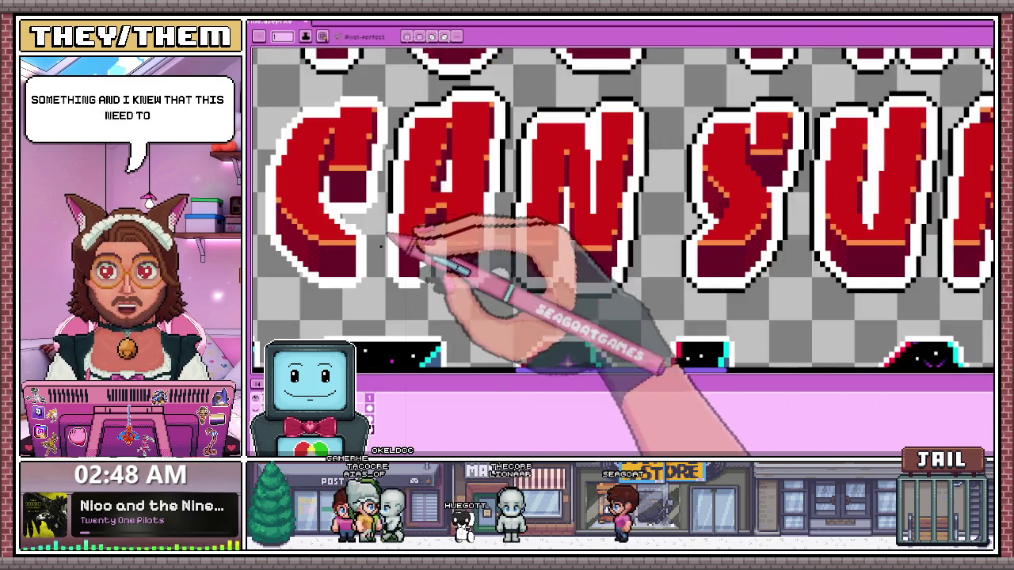
scroll(396, 226, up, 2)
scroll(402, 140, down, 1)
scroll(389, 219, up, 1)
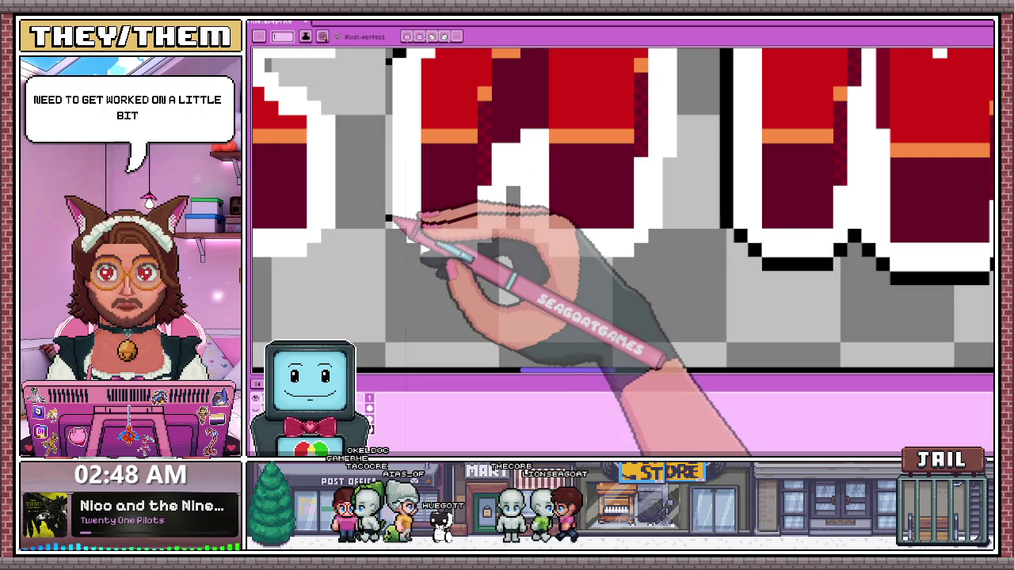
scroll(394, 228, down, 1)
scroll(385, 120, up, 1)
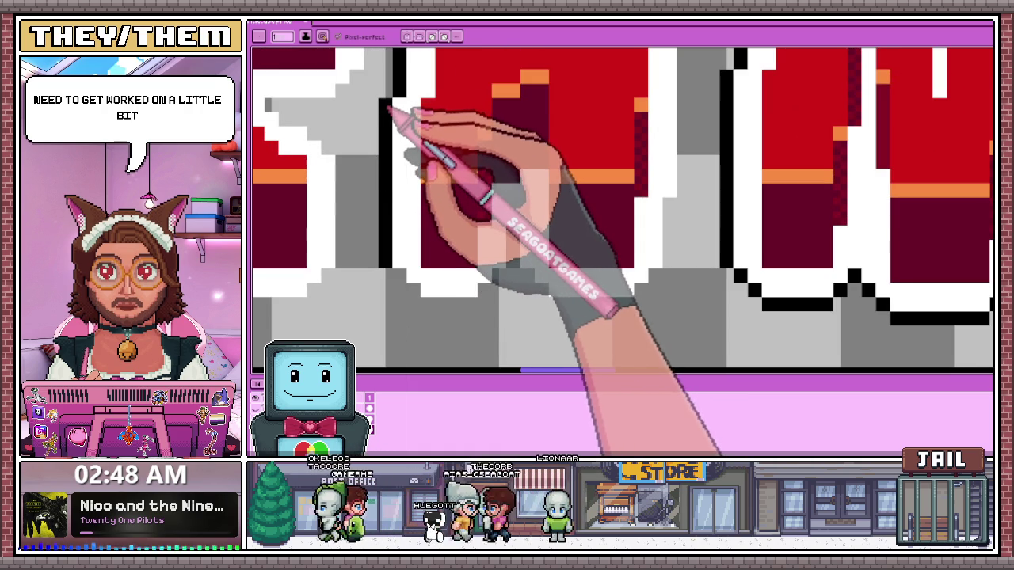
scroll(396, 175, up, 1)
scroll(407, 317, down, 2)
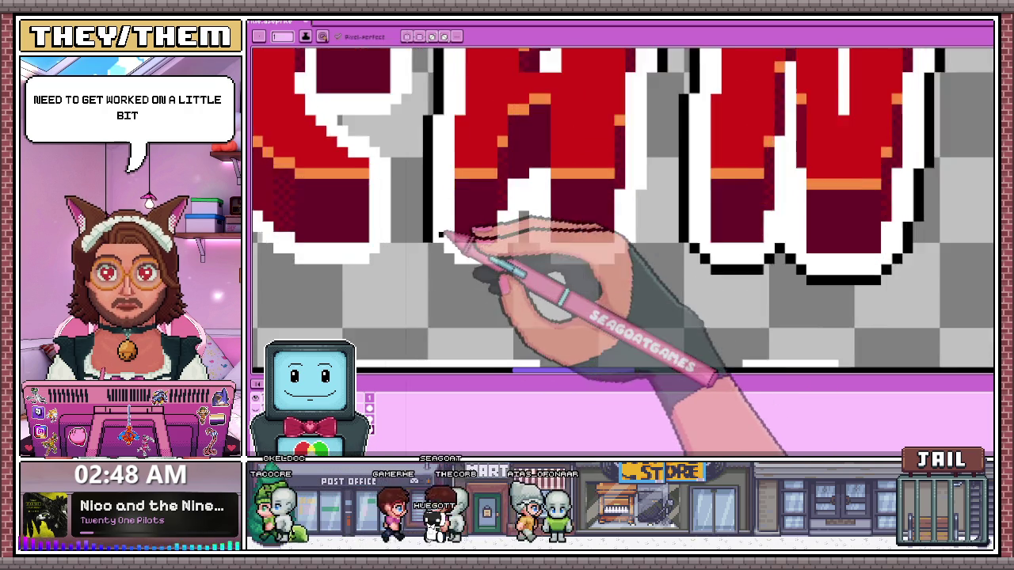
scroll(441, 233, up, 1)
Extend the black edge line rightward under the letter's white outline
scroll(448, 258, up, 1)
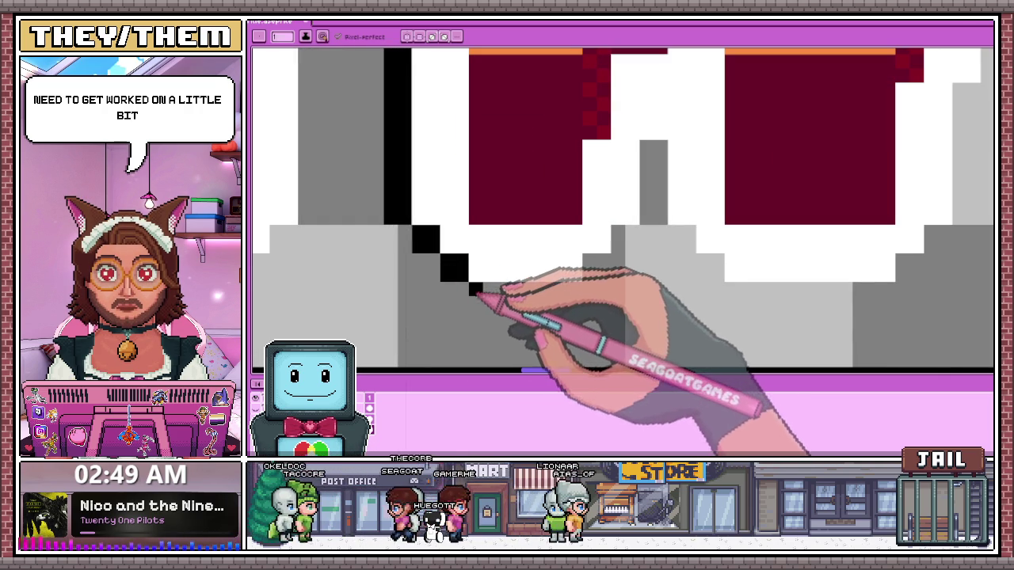
drag(481, 304, 581, 304)
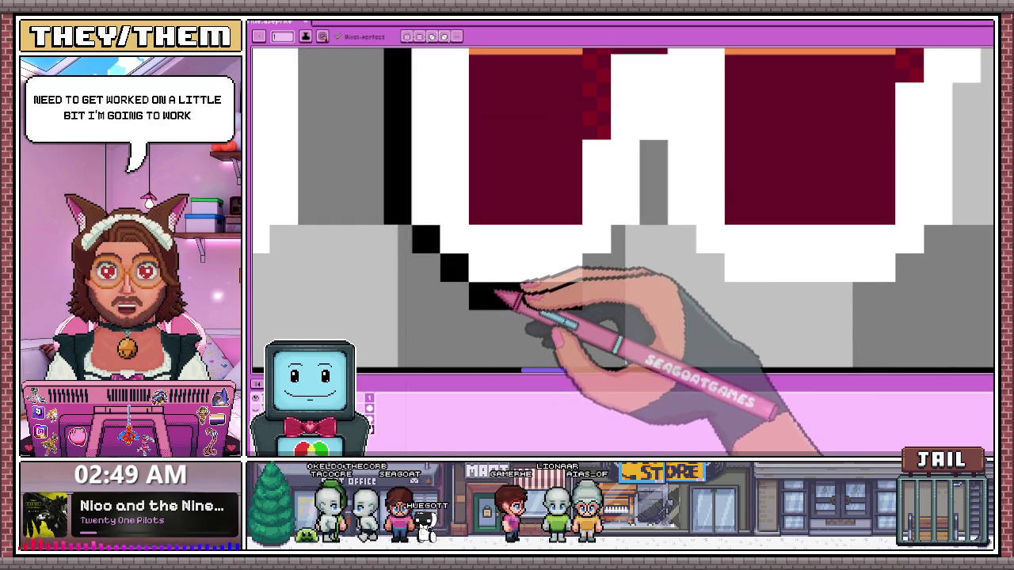
scroll(509, 294, down, 2)
scroll(396, 267, up, 1)
scroll(464, 282, up, 1)
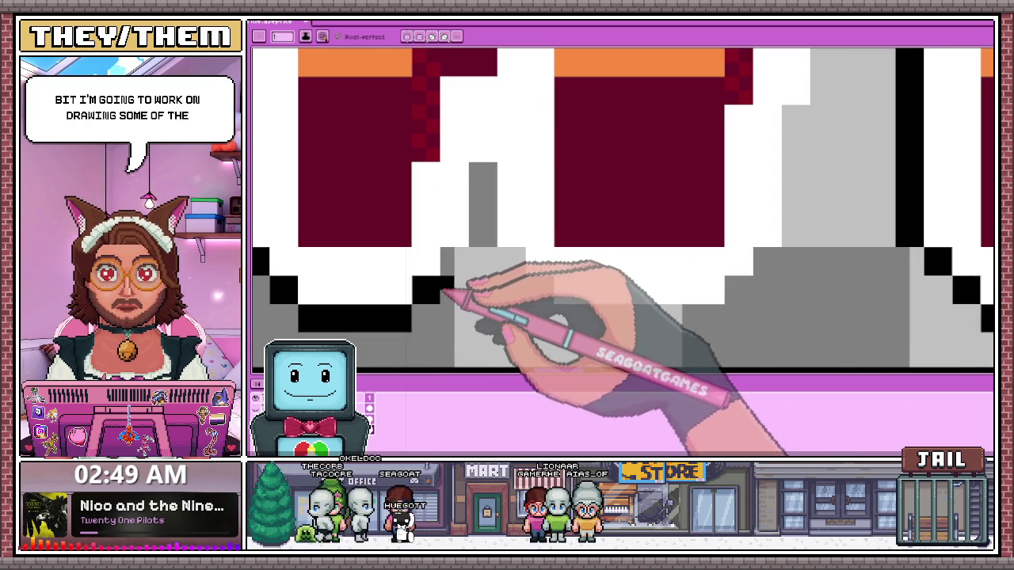
Add diagonal black staircase pixels along the outline's stepped edge
drag(454, 262, 475, 239)
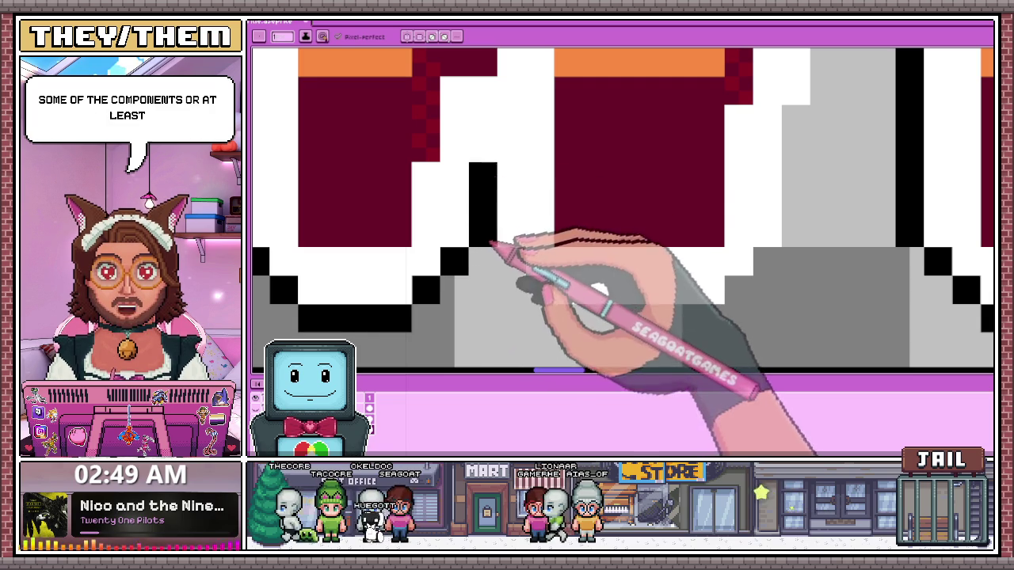
scroll(494, 246, down, 2)
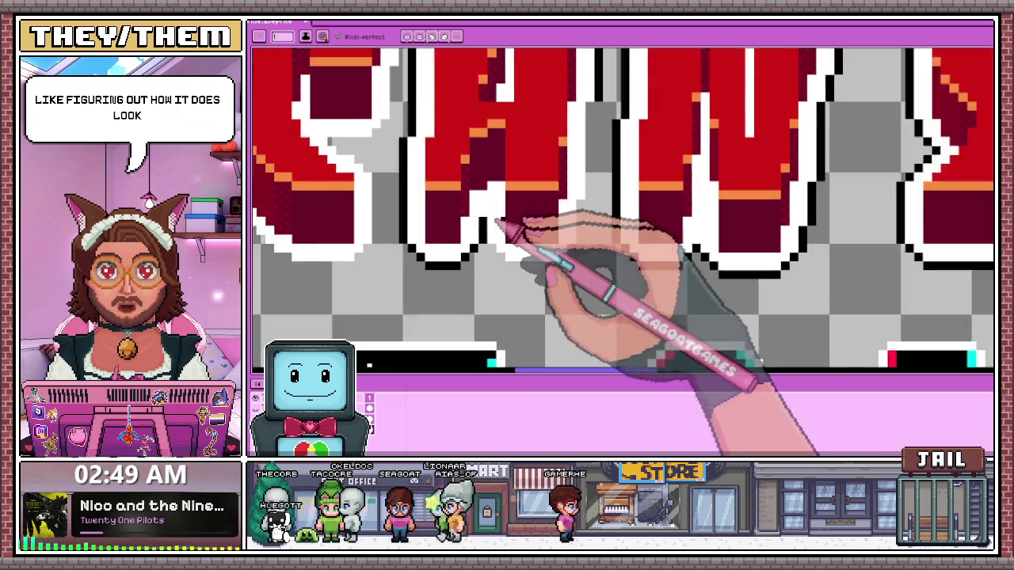
scroll(472, 237, up, 3)
scroll(493, 246, down, 2)
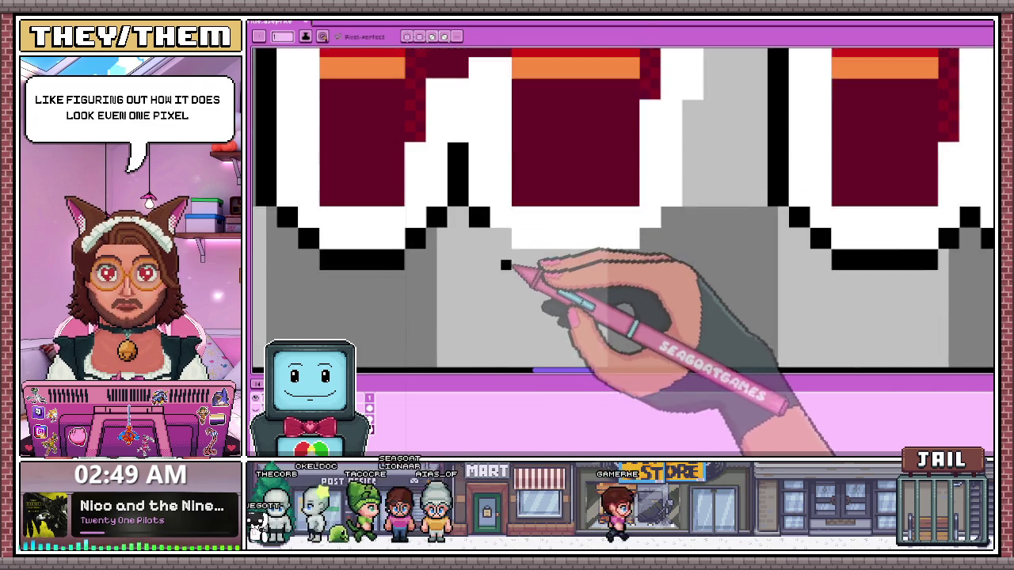
scroll(515, 236, up, 2)
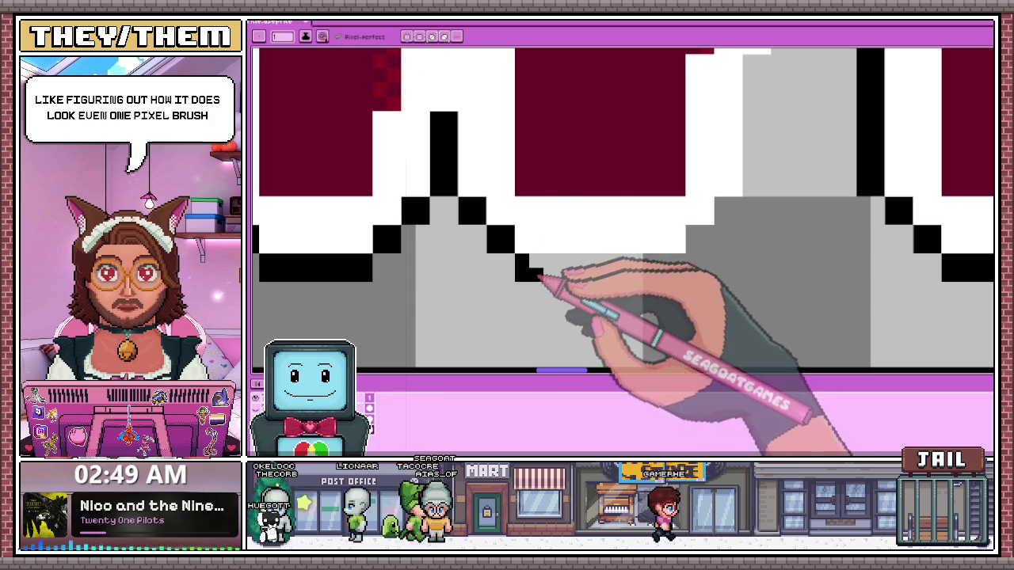
scroll(602, 263, down, 1)
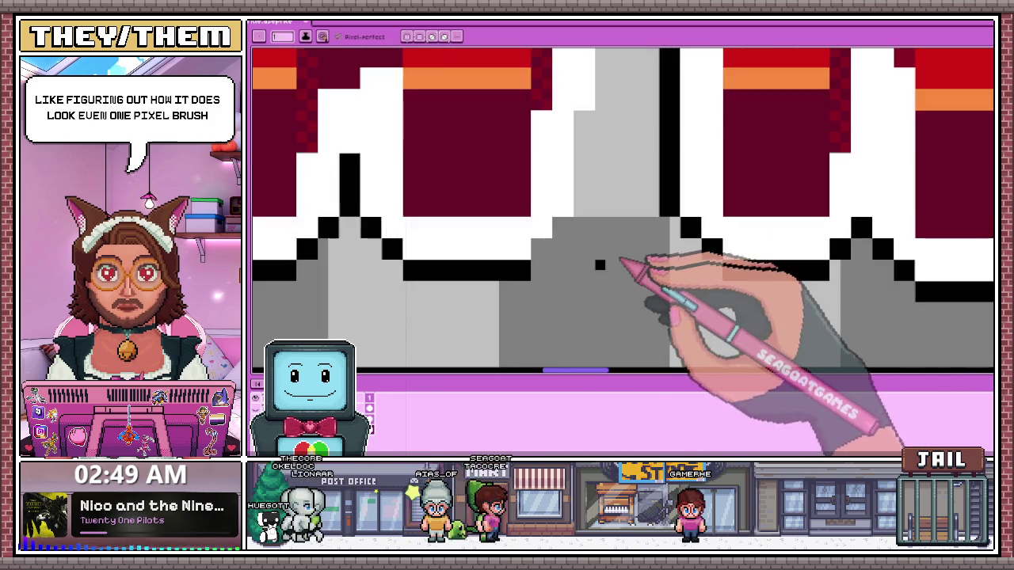
scroll(599, 264, up, 1)
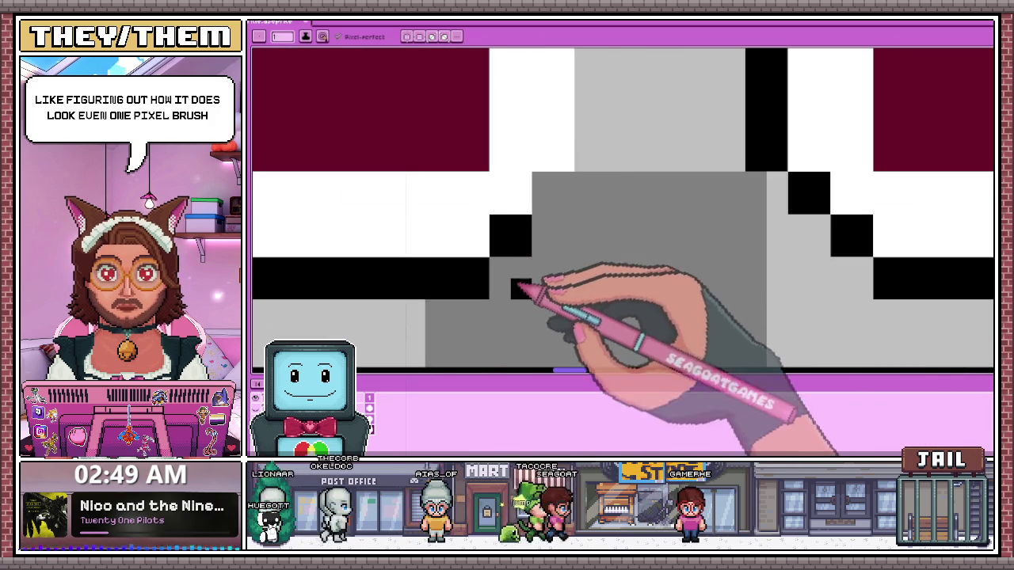
scroll(519, 289, down, 2)
scroll(523, 238, up, 2)
scroll(544, 271, down, 3)
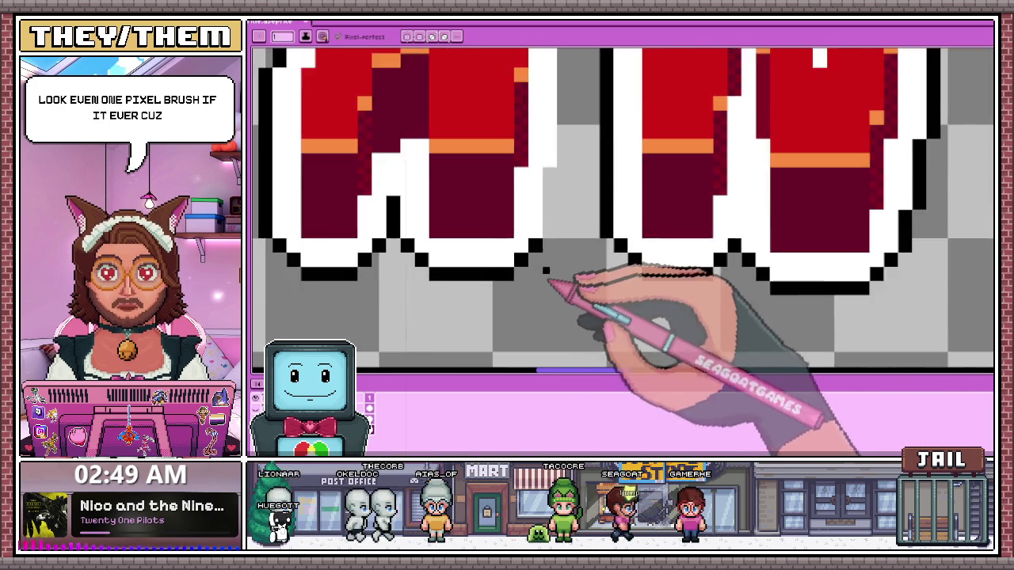
scroll(547, 238, up, 1)
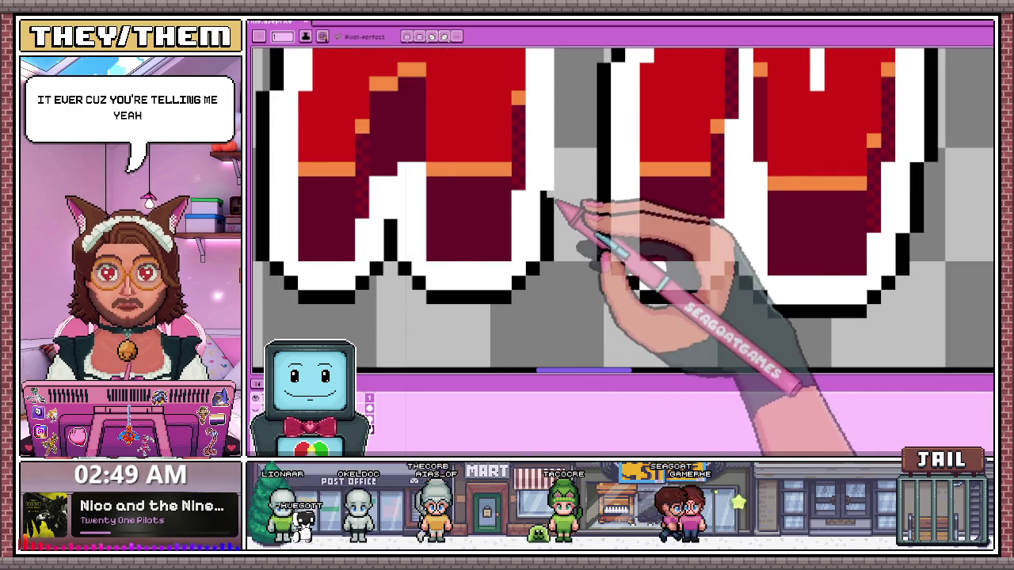
scroll(556, 238, down, 2)
scroll(564, 198, up, 1)
scroll(566, 134, up, 1)
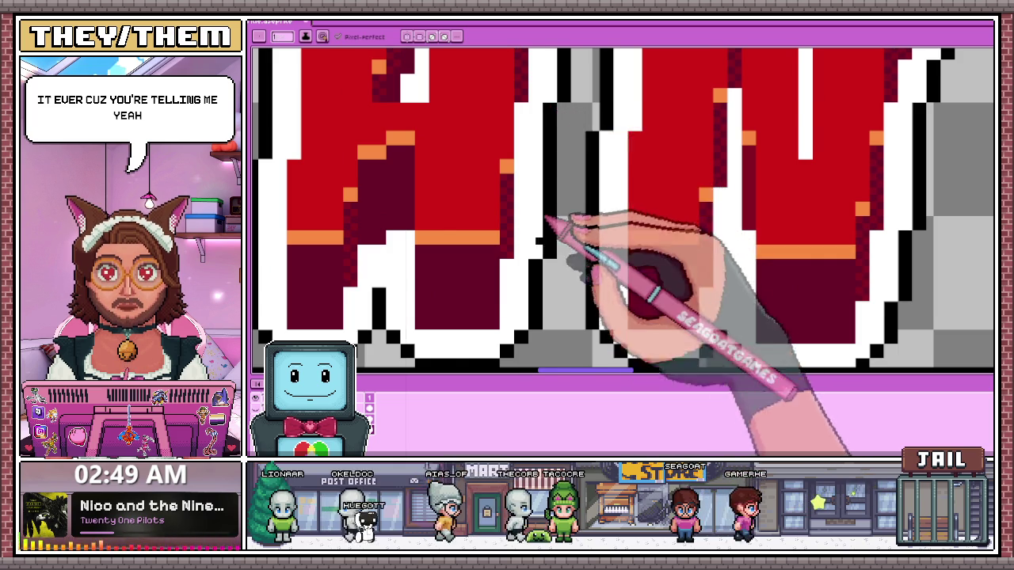
scroll(549, 219, down, 2)
scroll(520, 283, down, 1)
scroll(543, 214, up, 2)
scroll(511, 234, down, 2)
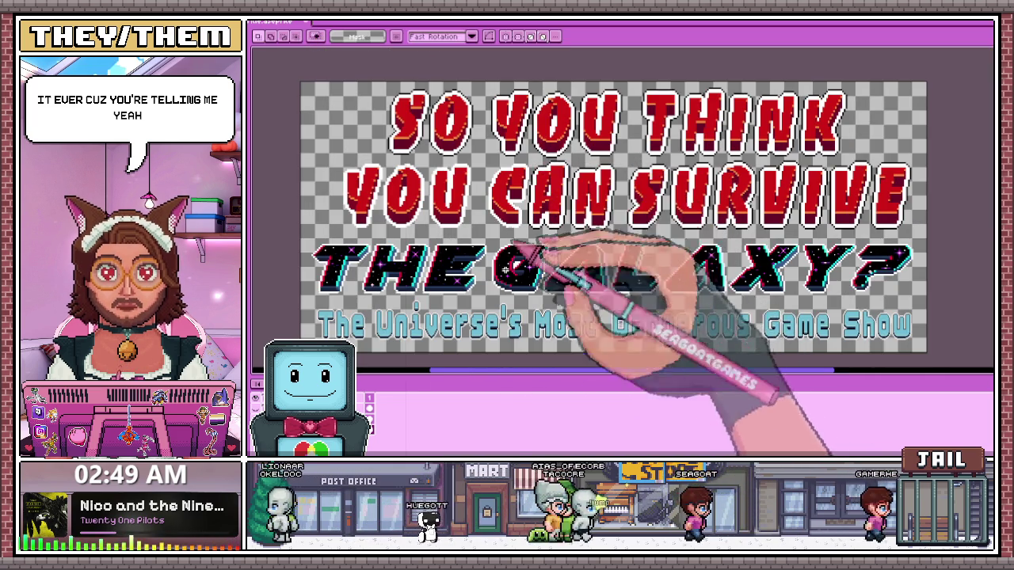
Marquee-select the CAN SURVIVE letters in the second row
scroll(578, 190, up, 2)
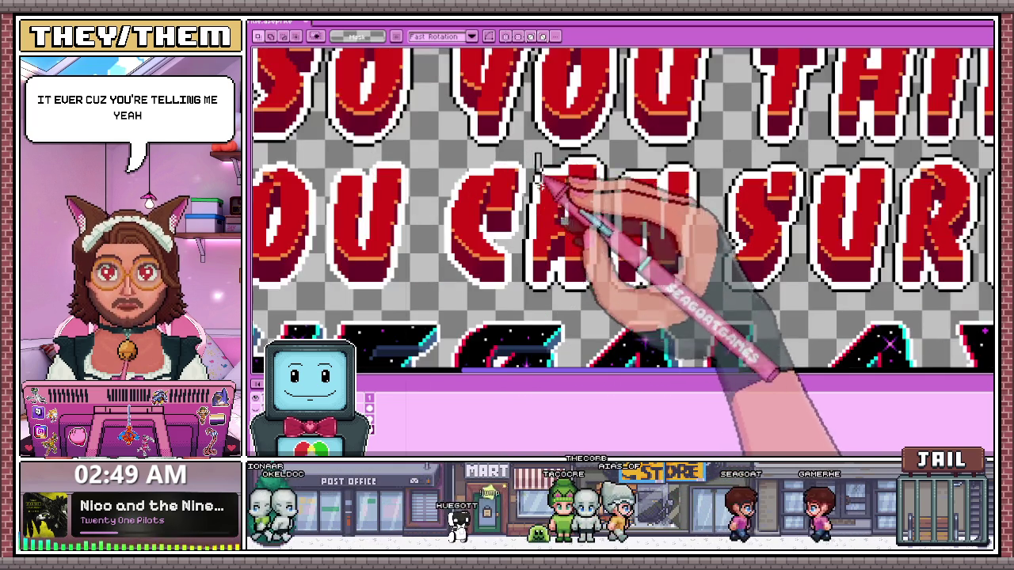
scroll(539, 183, down, 2)
drag(579, 170, 792, 253)
scroll(542, 218, up, 3)
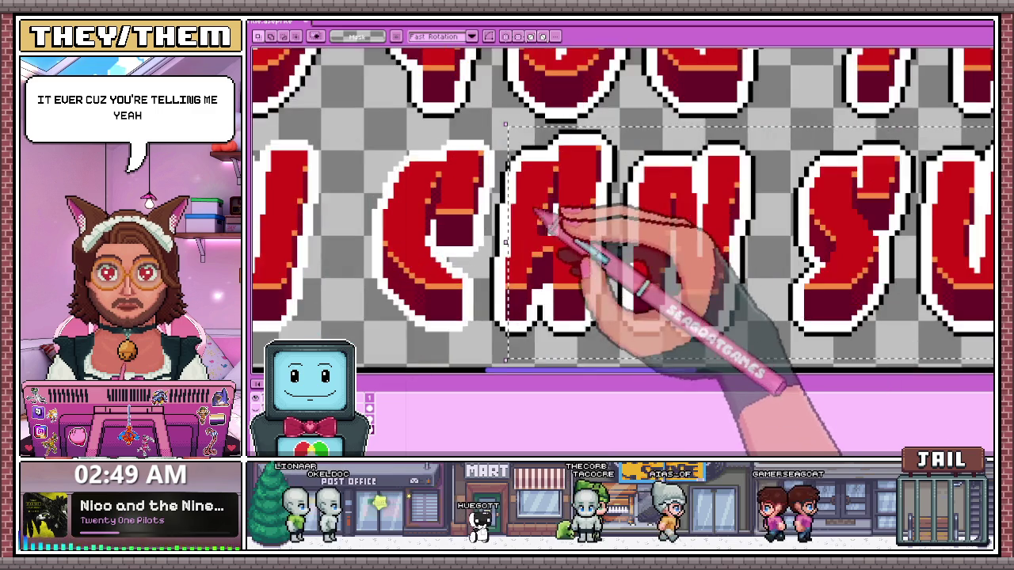
scroll(545, 220, up, 1)
scroll(522, 238, down, 3)
scroll(505, 180, up, 3)
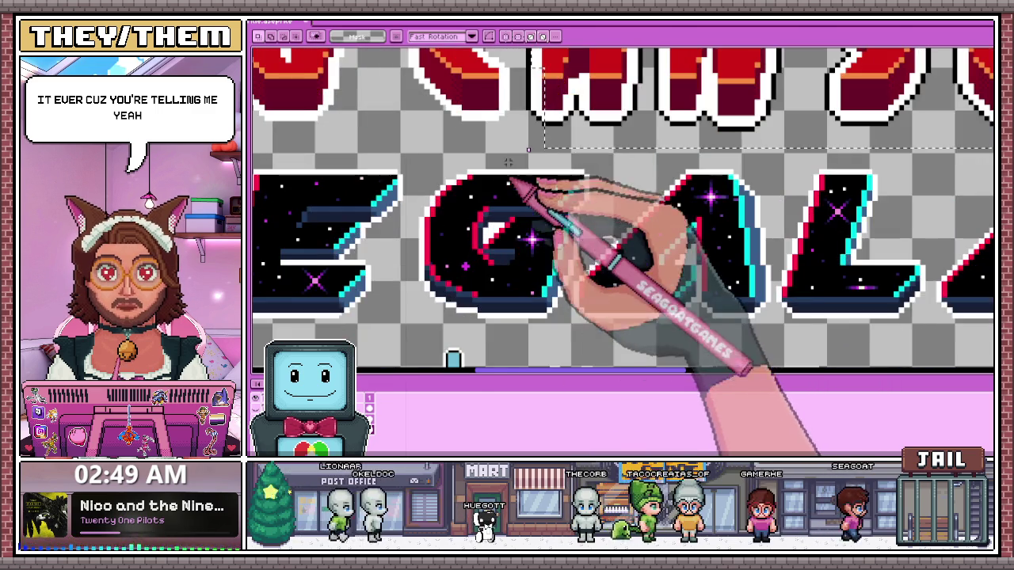
scroll(506, 180, down, 1)
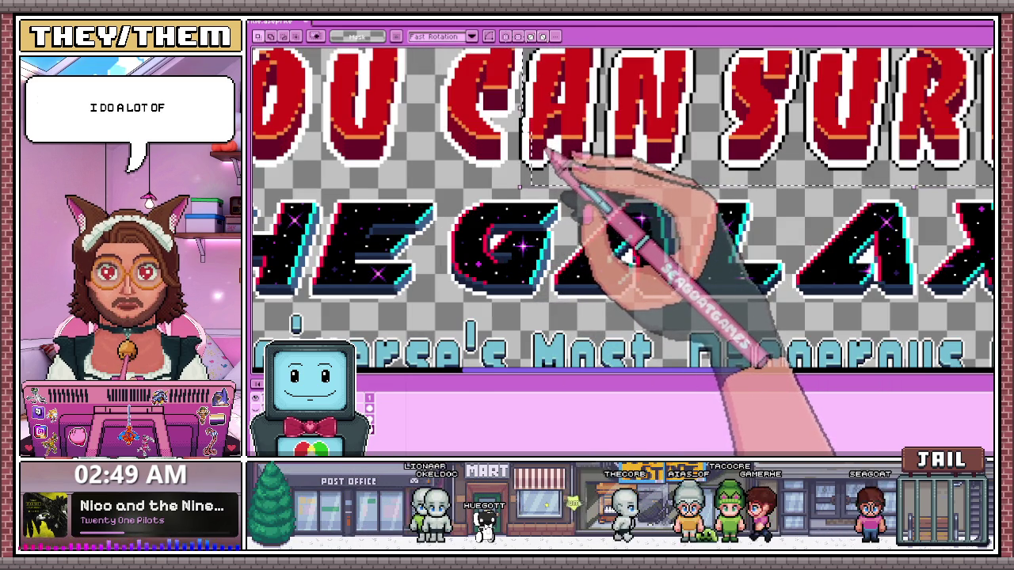
Shift the selected letters by a couple of pixels and apply the move
scroll(570, 148, up, 1)
scroll(525, 199, up, 1)
scroll(521, 181, up, 1)
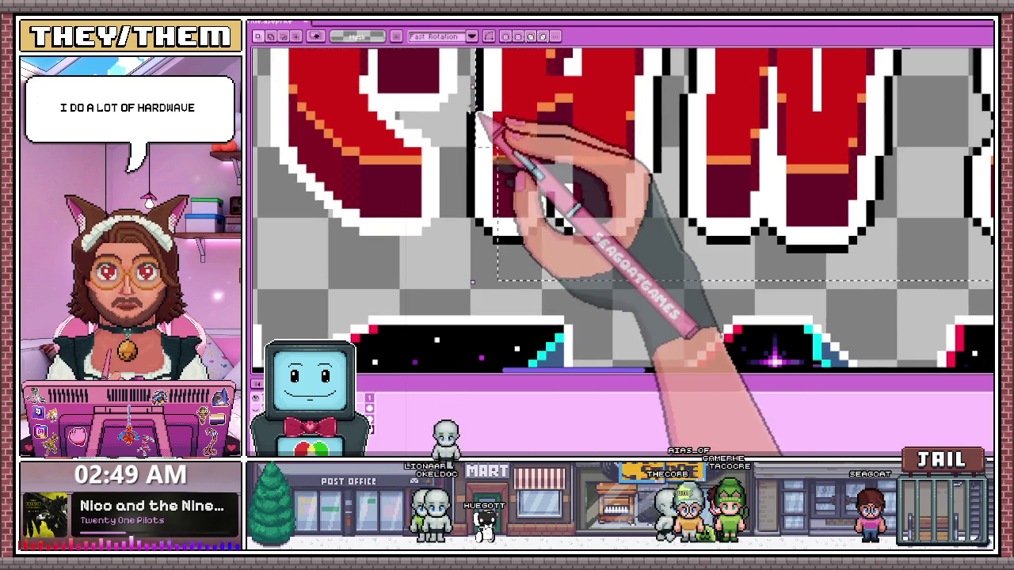
scroll(519, 264, down, 2)
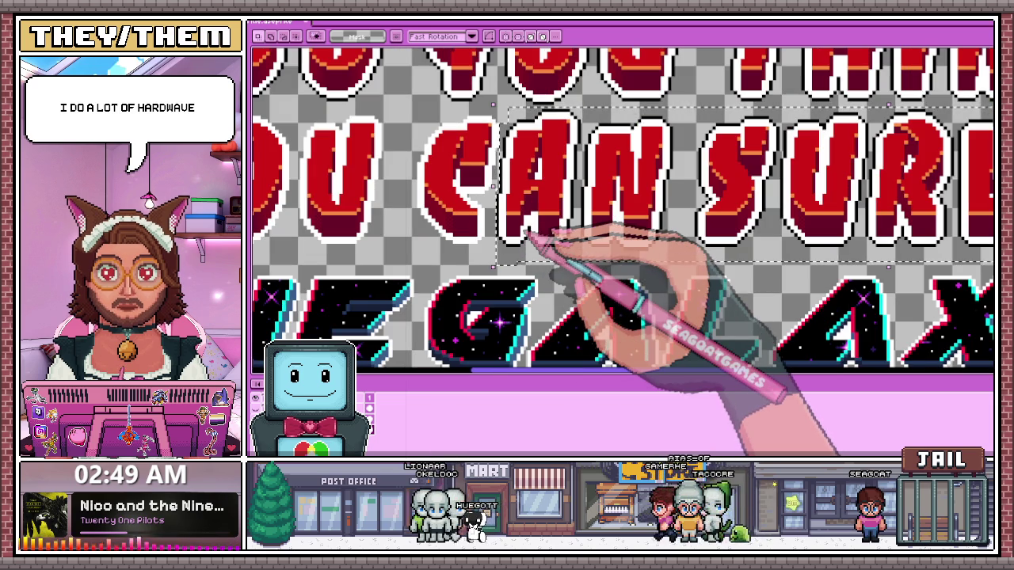
drag(531, 238, 532, 236)
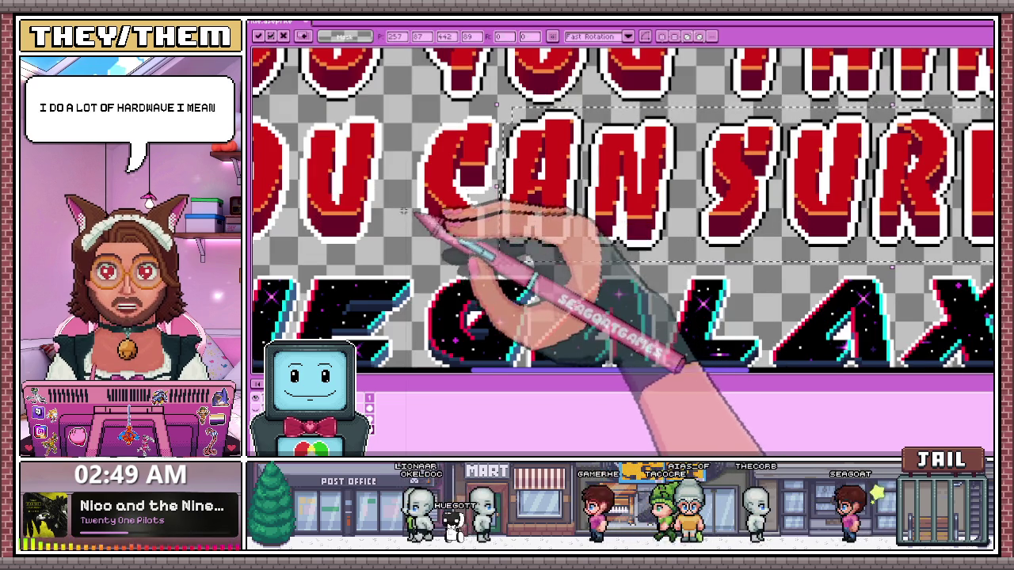
key(Return)
scroll(546, 150, up, 2)
With the Pencil, draw a black pixel edge above a letter's white outline
key(b)
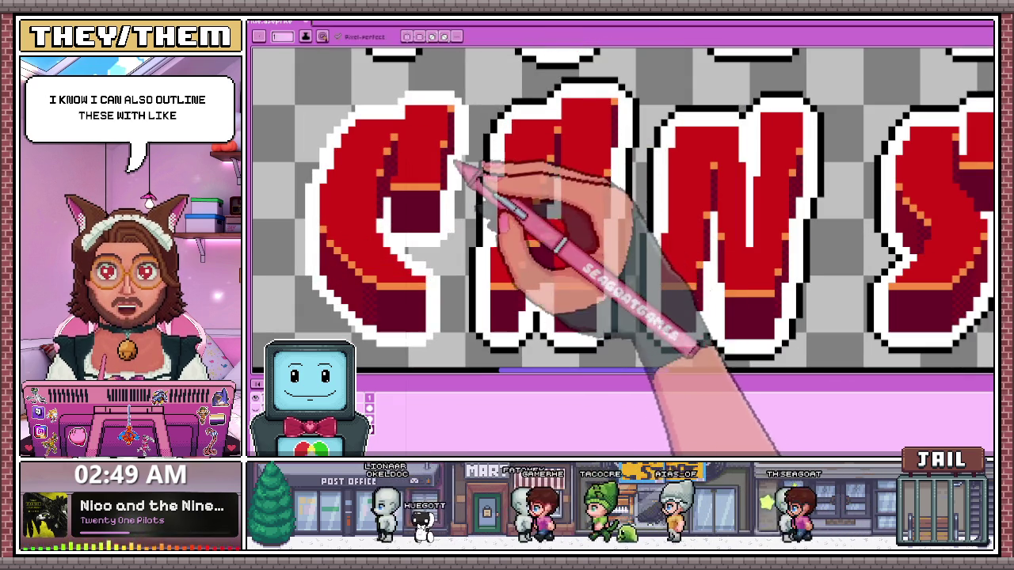
scroll(468, 170, up, 2)
scroll(479, 182, up, 2)
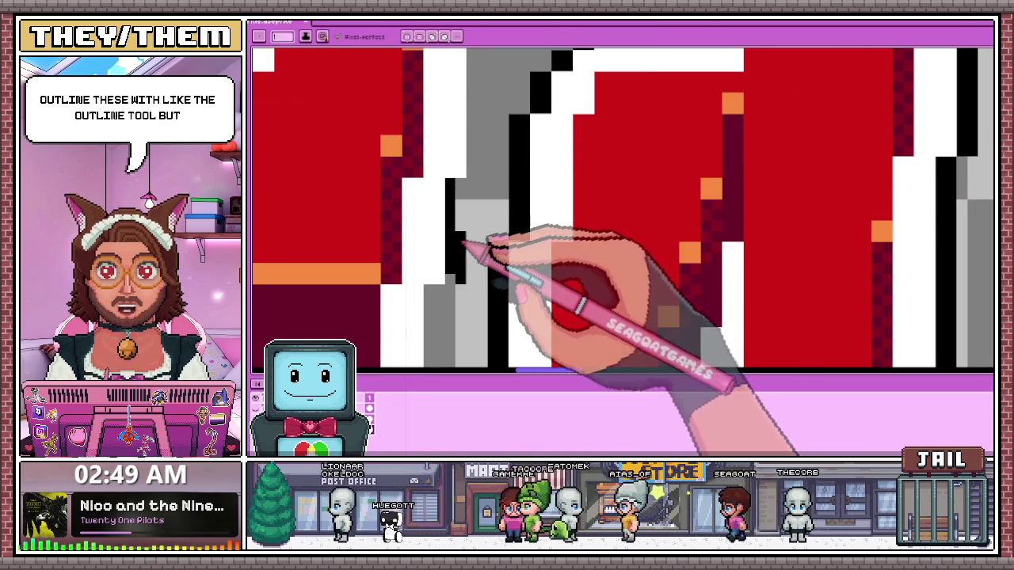
scroll(465, 226, down, 3)
scroll(466, 232, up, 1)
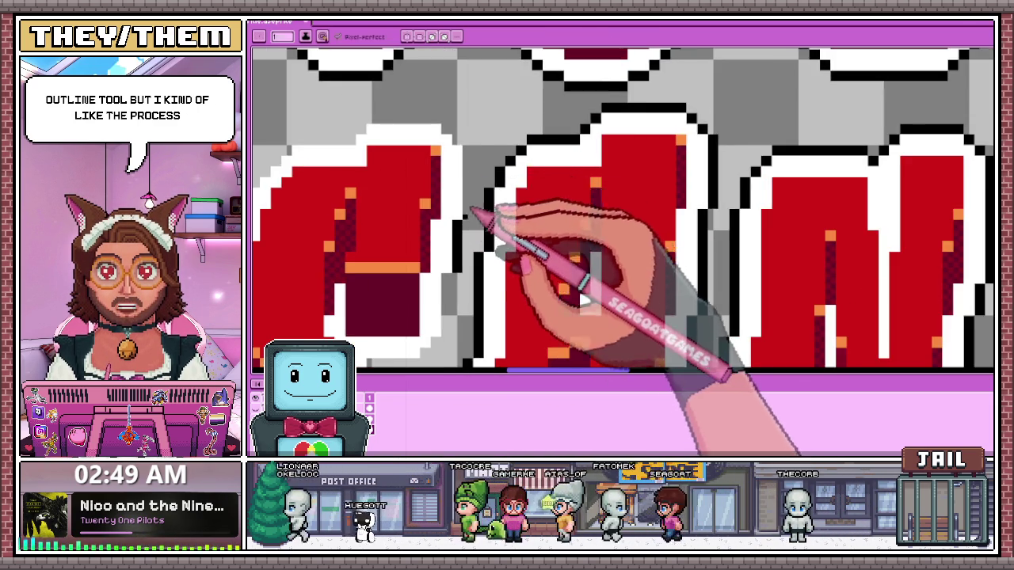
scroll(493, 199, up, 1)
scroll(471, 129, down, 2)
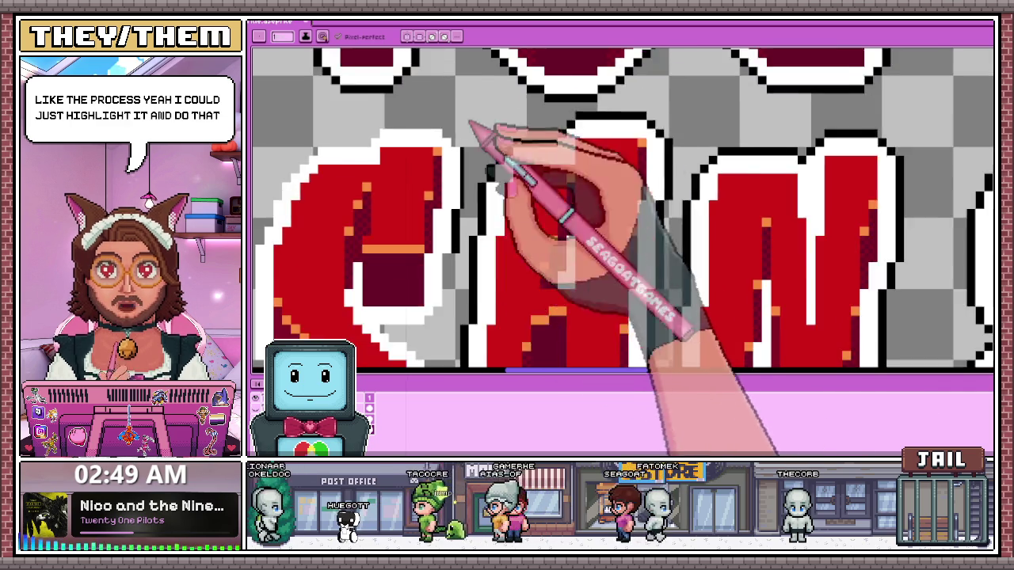
scroll(507, 166, down, 2)
scroll(531, 169, up, 2)
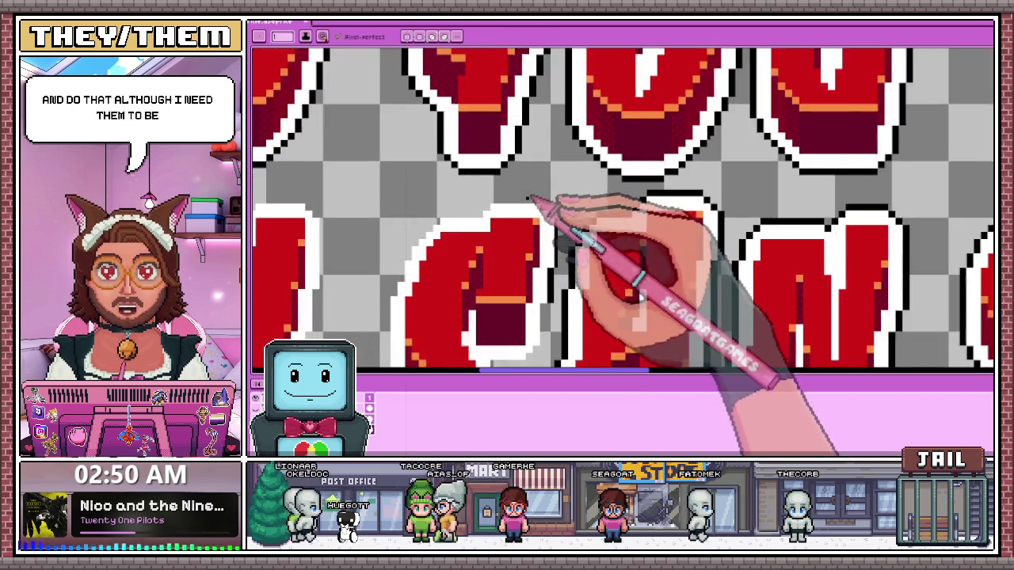
scroll(543, 208, up, 1)
scroll(578, 272, up, 2)
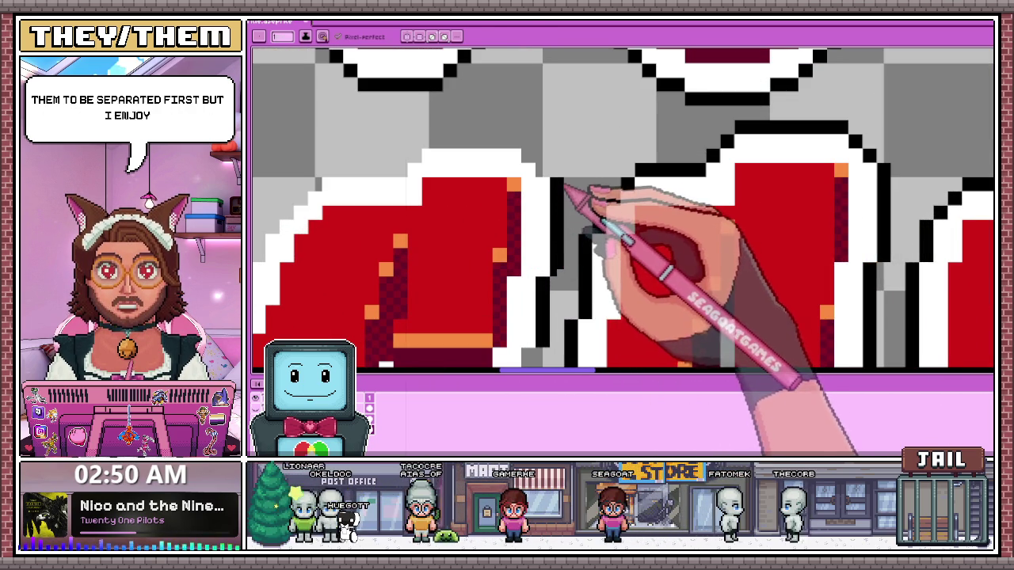
scroll(566, 245, down, 1)
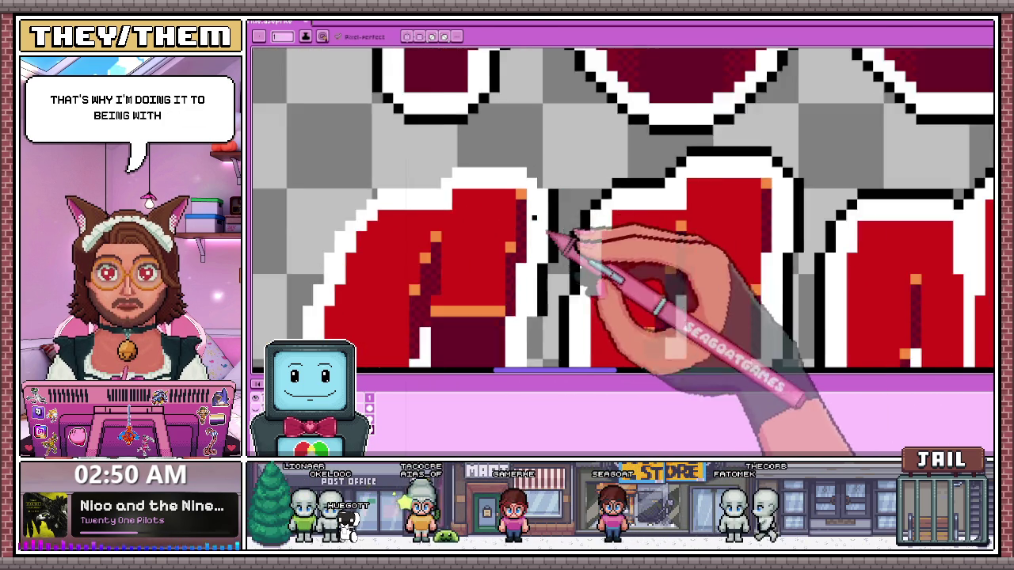
scroll(547, 206, up, 2)
scroll(531, 175, down, 1)
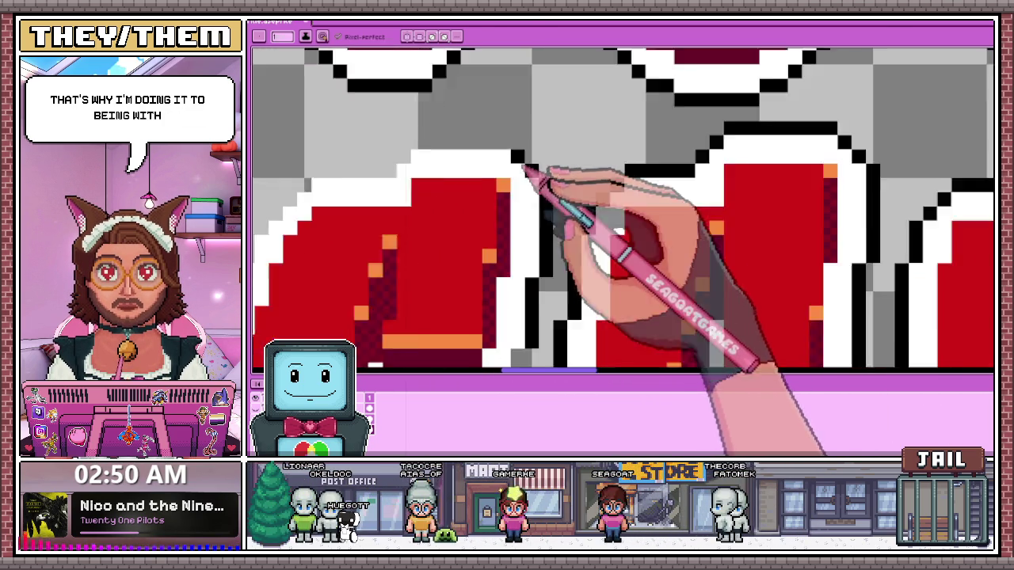
scroll(444, 167, down, 1)
scroll(400, 163, up, 1)
scroll(398, 160, up, 1)
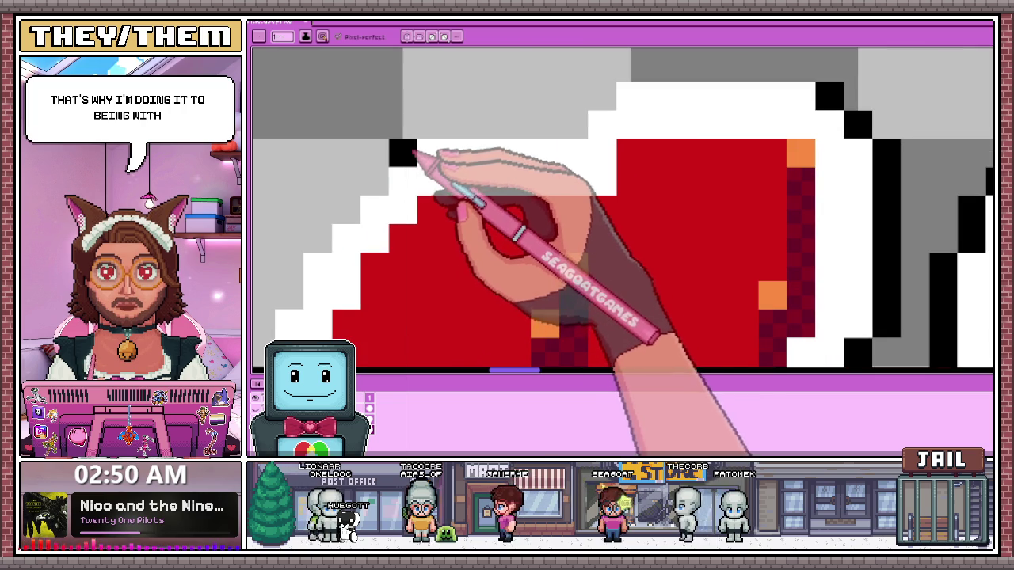
drag(420, 133, 587, 133)
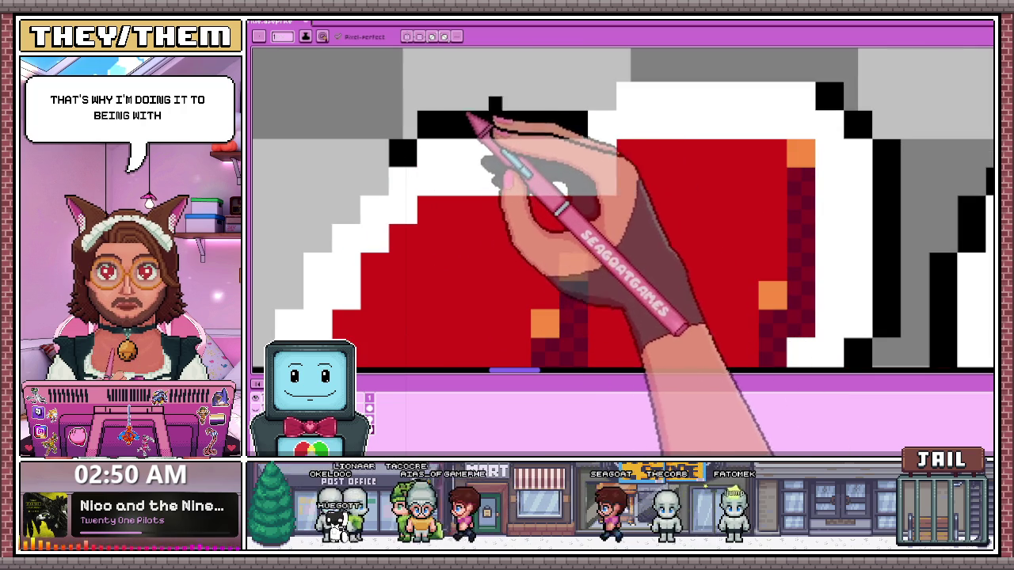
Sample the red letter colour and repaint a stray pixel red
scroll(586, 110, down, 1)
scroll(475, 147, down, 1)
scroll(515, 147, up, 1)
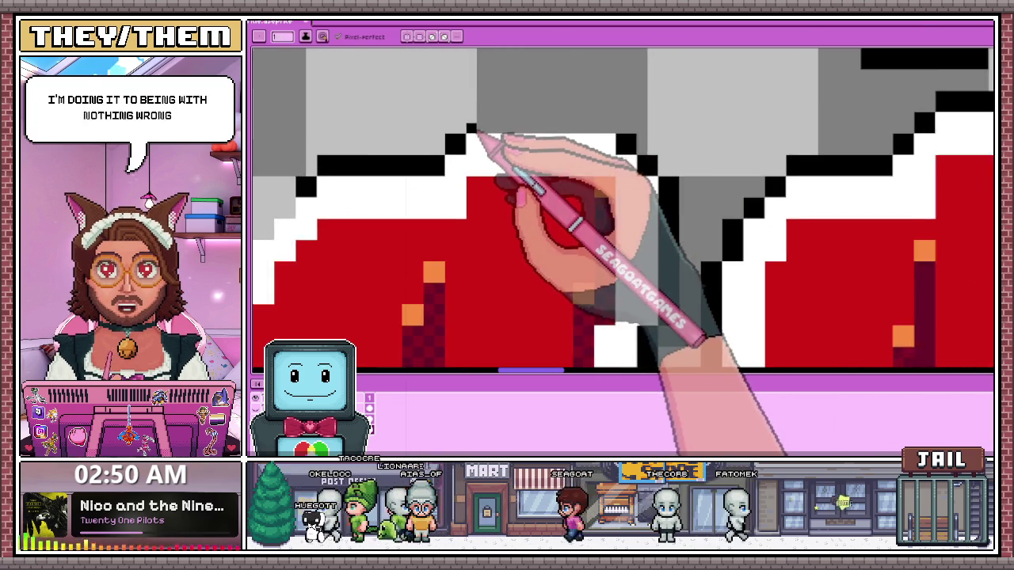
scroll(487, 142, up, 1)
scroll(491, 238, down, 1)
key(i)
scroll(480, 254, up, 1)
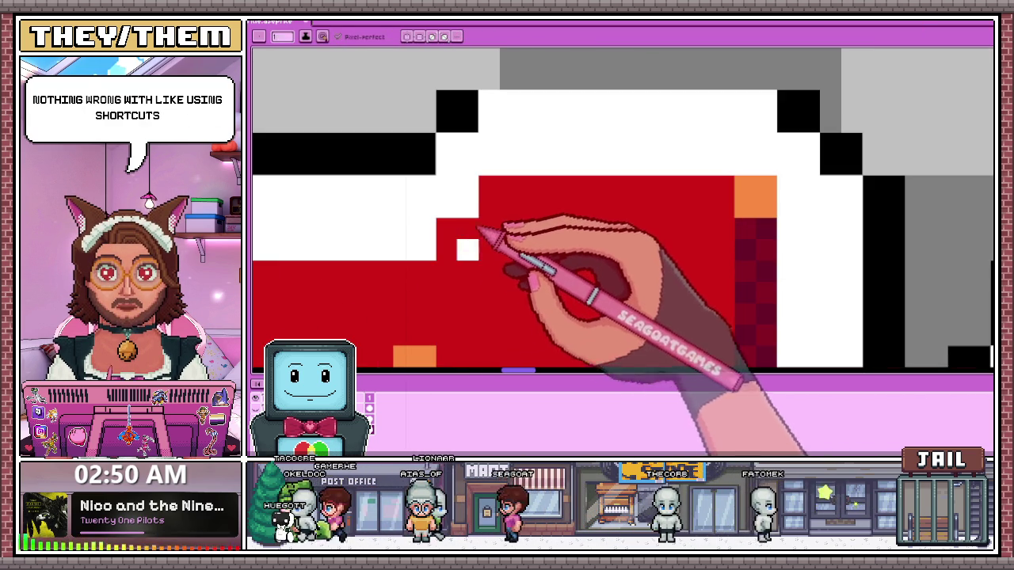
scroll(468, 229, down, 1)
key(b)
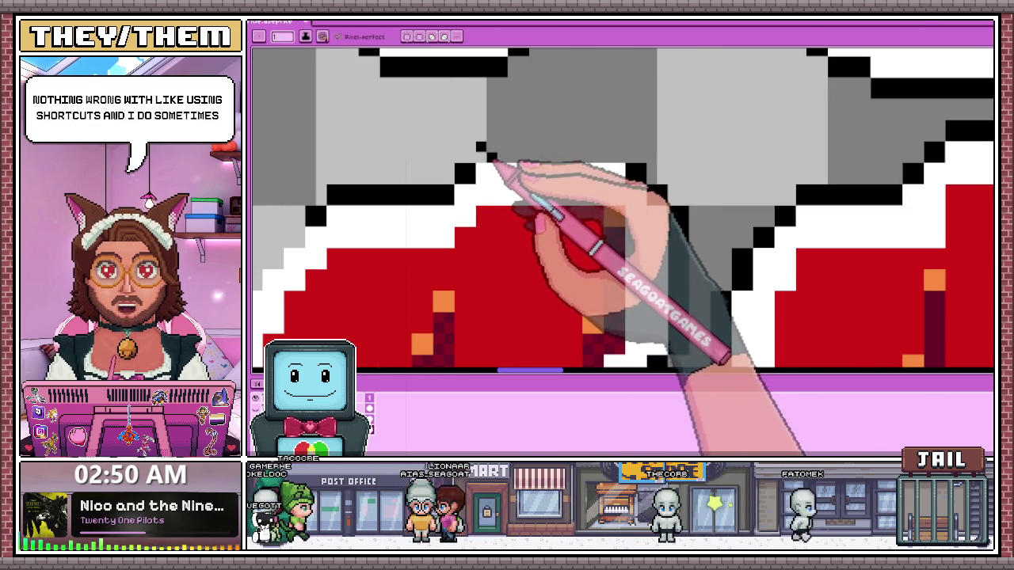
alt+click(464, 238)
click(451, 237)
Draw a black edge along the top of the white outline
key(alt)
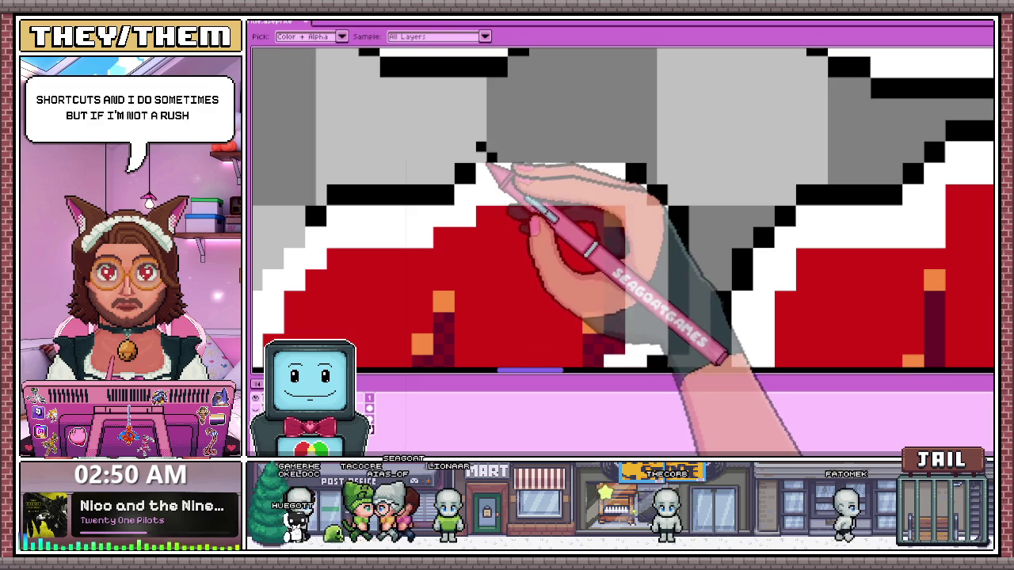
mouse_move(485, 158)
mouse_down()
mouse_move(616, 158)
mouse_move(543, 165)
mouse_up()
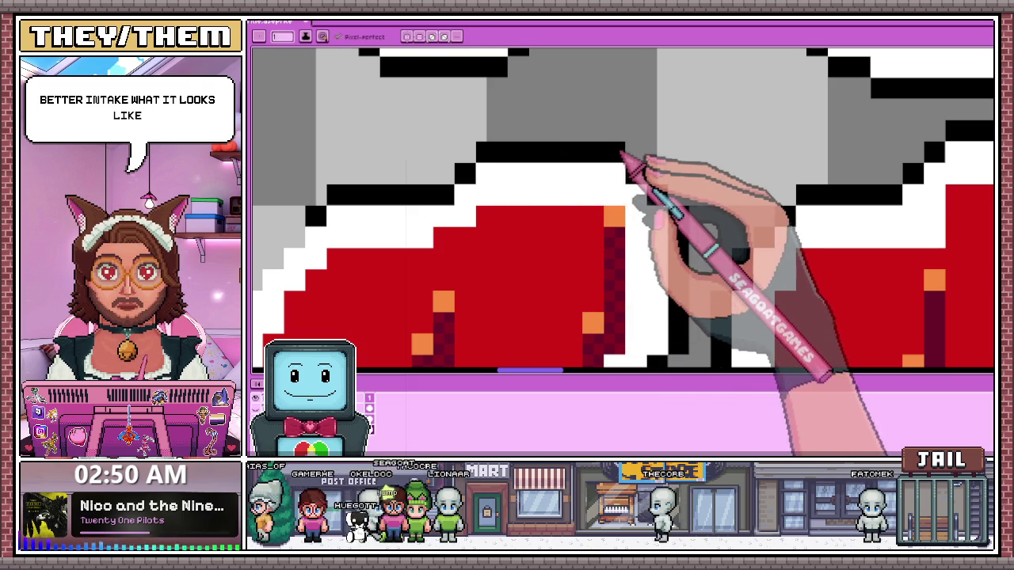
scroll(583, 140, down, 3)
scroll(532, 184, up, 2)
scroll(586, 168, up, 2)
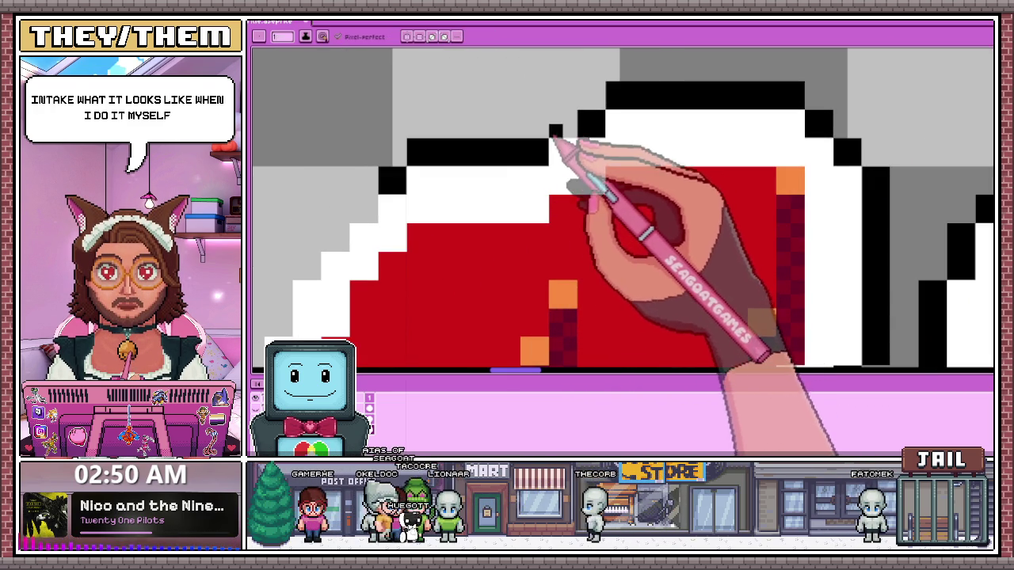
scroll(584, 140, down, 2)
scroll(646, 163, down, 2)
scroll(634, 168, up, 1)
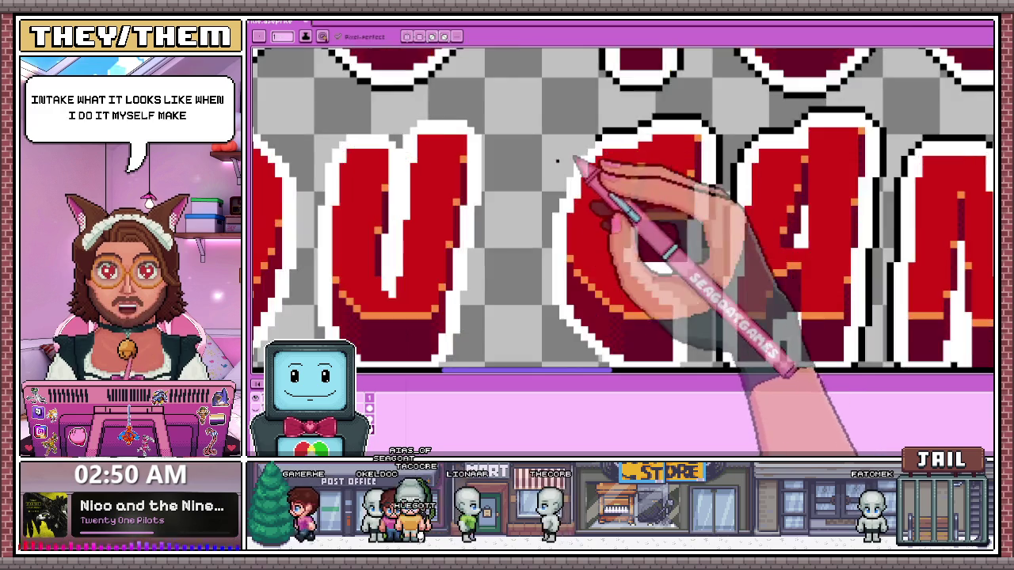
scroll(643, 160, up, 1)
scroll(633, 158, up, 1)
scroll(633, 158, up, 1)
scroll(644, 182, down, 2)
scroll(564, 166, up, 1)
scroll(564, 168, down, 1)
scroll(575, 198, down, 2)
scroll(564, 173, up, 3)
scroll(572, 171, up, 1)
scroll(606, 163, up, 1)
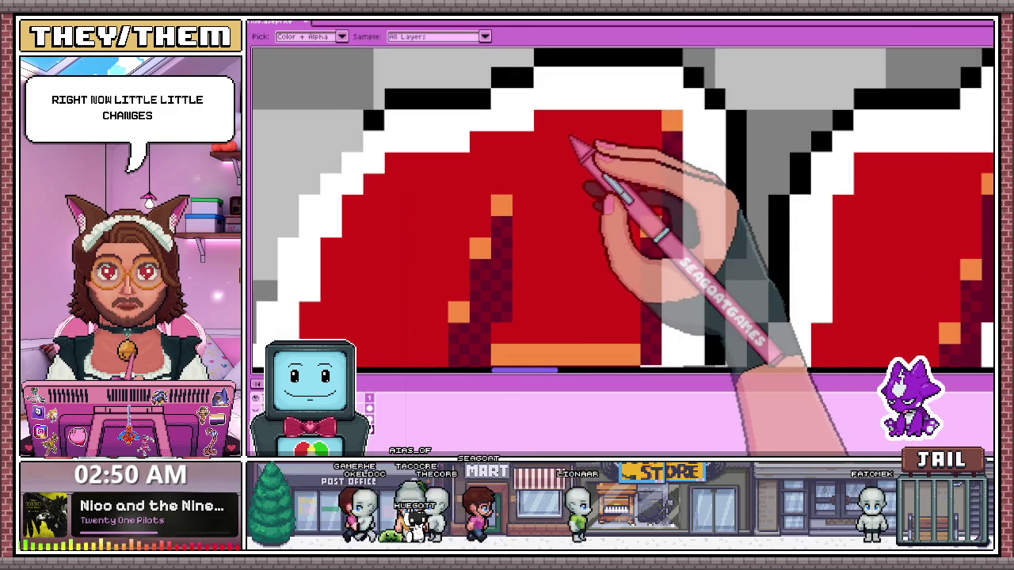
scroll(577, 147, up, 2)
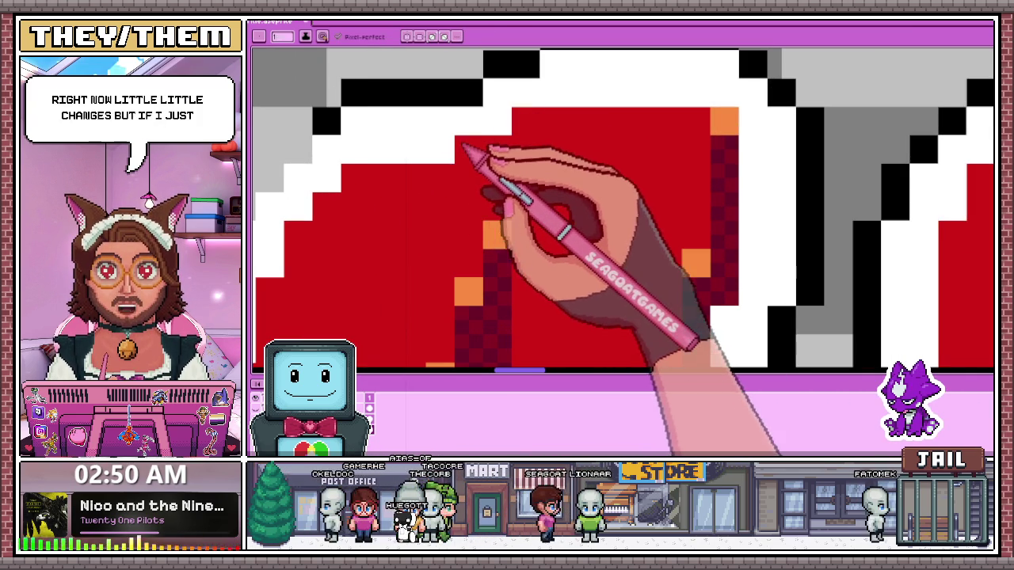
Fix stray pixels: turn a white pixel red and two black pixels white
click(451, 150)
scroll(441, 152, up, 2)
key(i)
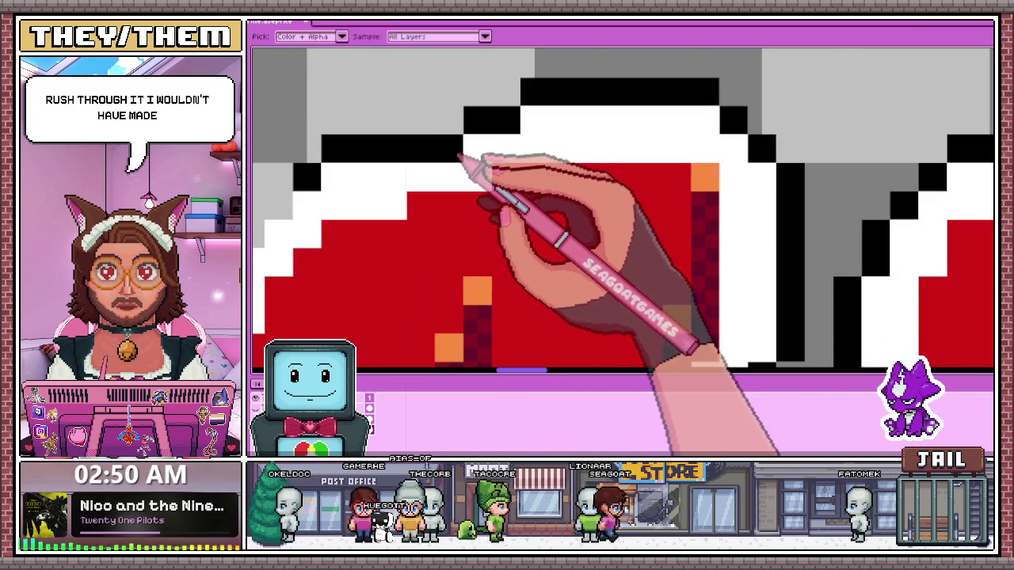
alt+click(473, 165)
click(457, 151)
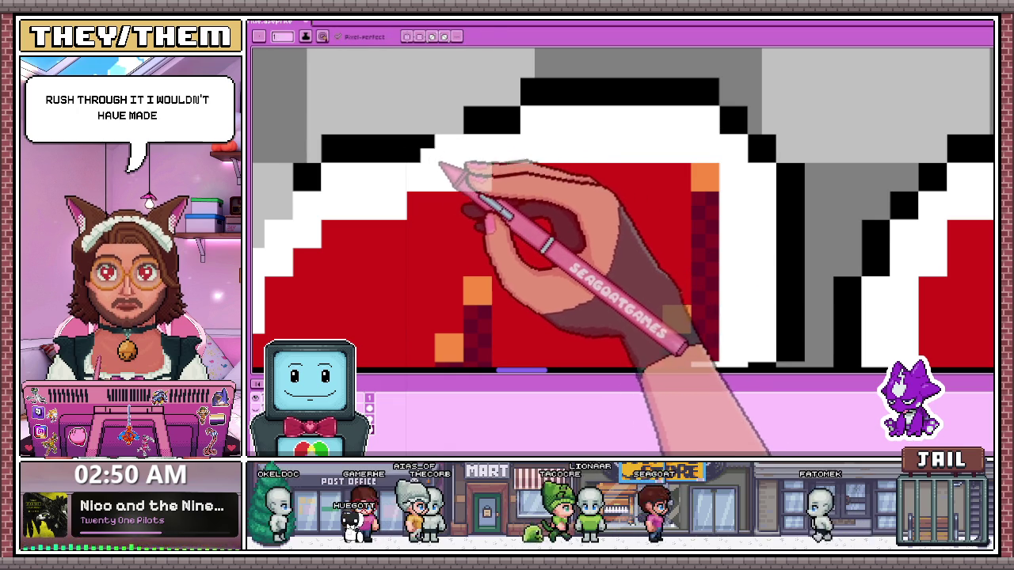
click(417, 151)
Add black edge pixels above the white outline and down the letter's left side
drag(420, 121, 441, 119)
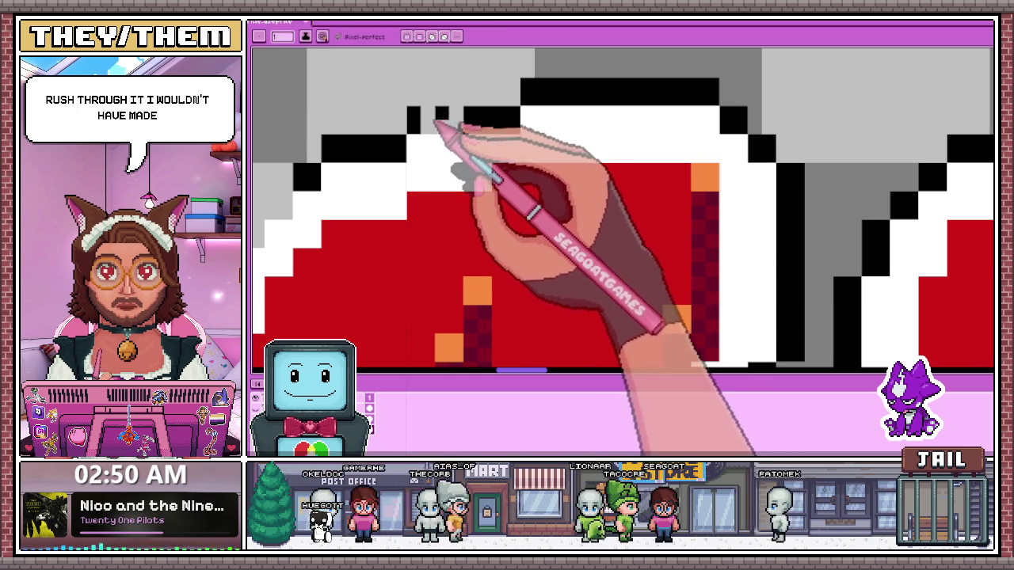
scroll(476, 134, down, 2)
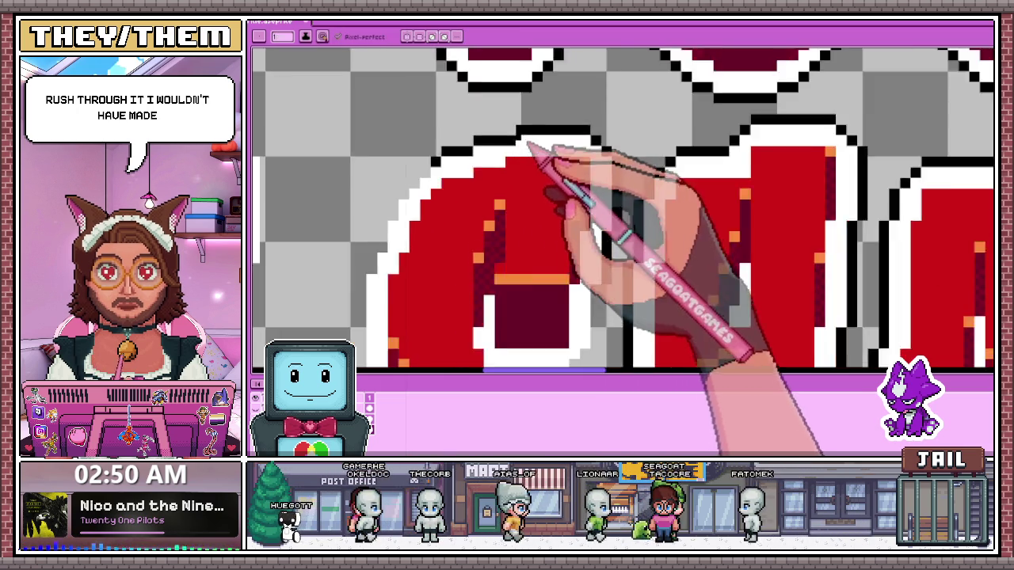
scroll(447, 162, up, 2)
scroll(440, 168, down, 2)
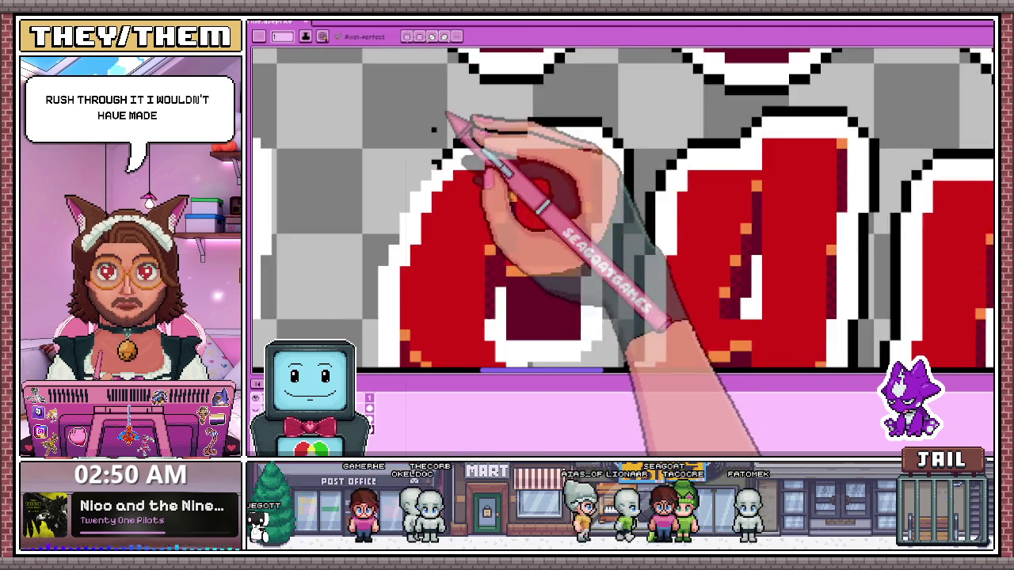
scroll(452, 126, up, 2)
scroll(428, 182, up, 1)
scroll(442, 170, down, 1)
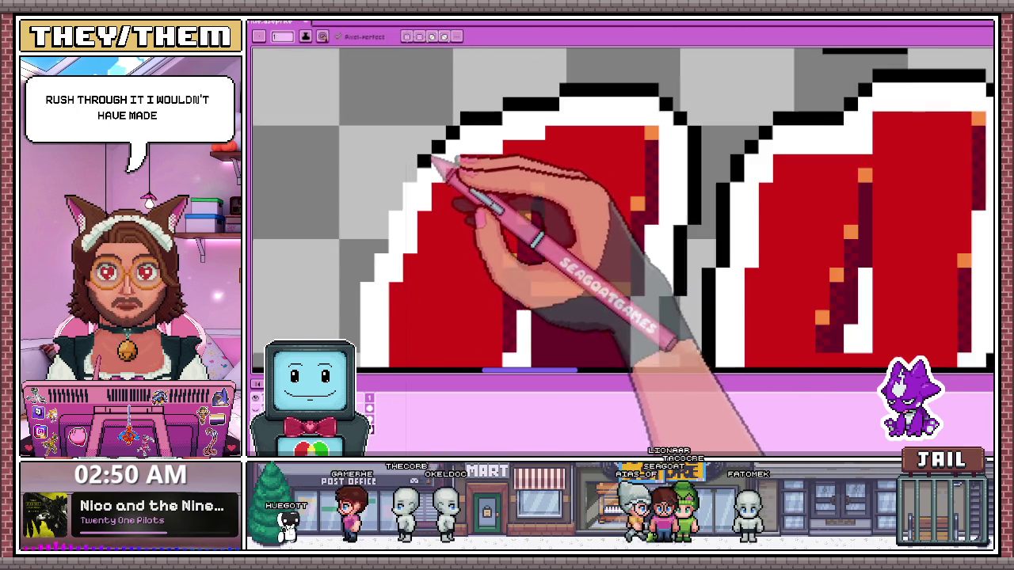
scroll(420, 198, up, 1)
scroll(380, 246, down, 1)
scroll(349, 302, up, 1)
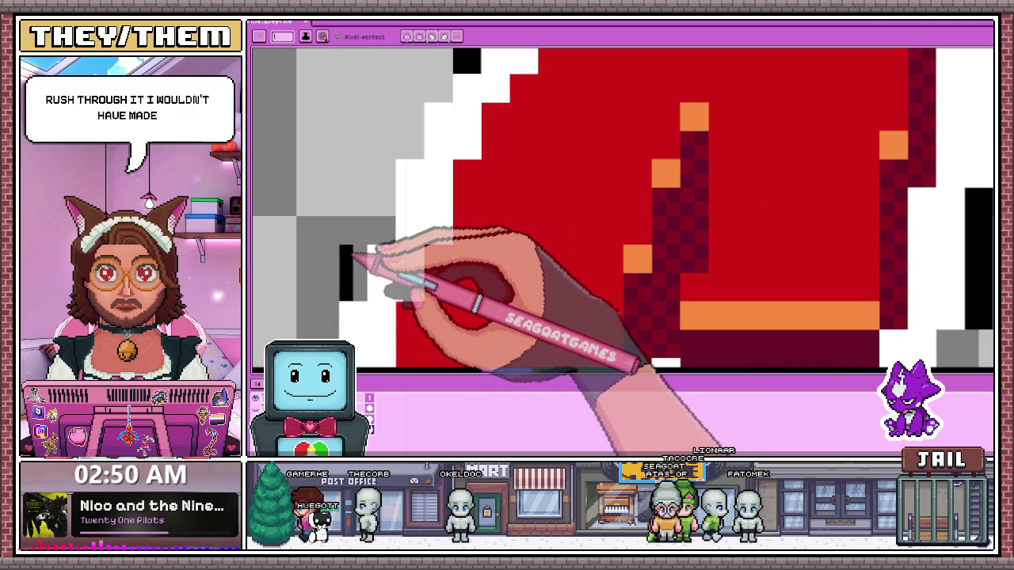
drag(363, 238, 361, 252)
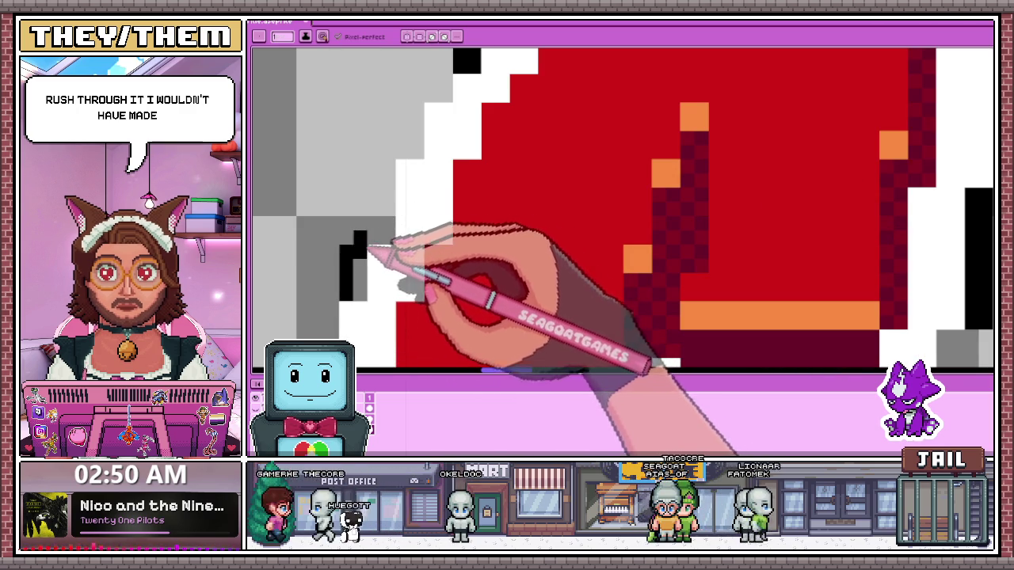
scroll(396, 170, down, 2)
scroll(407, 215, up, 2)
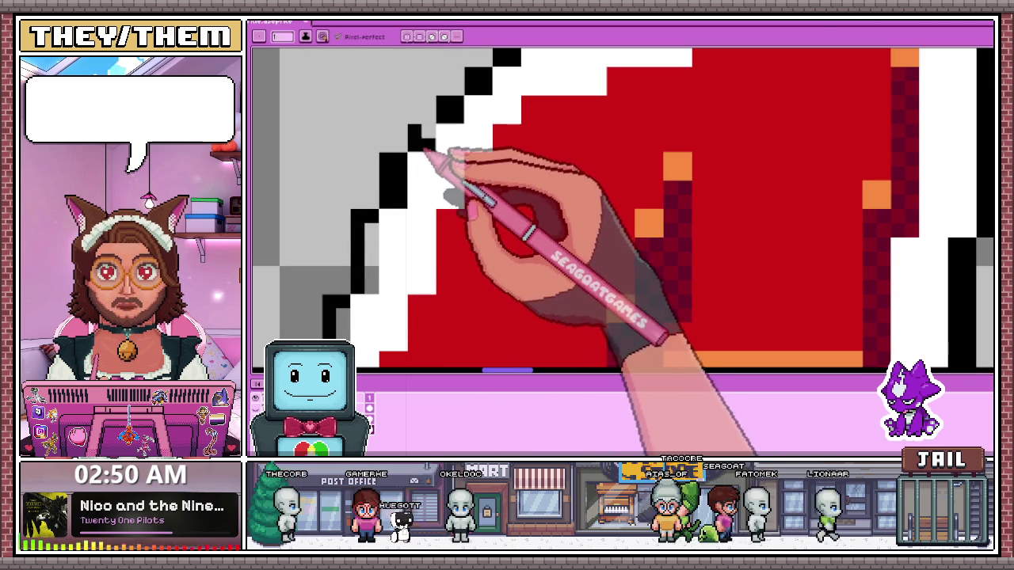
scroll(426, 151, down, 2)
scroll(430, 126, up, 2)
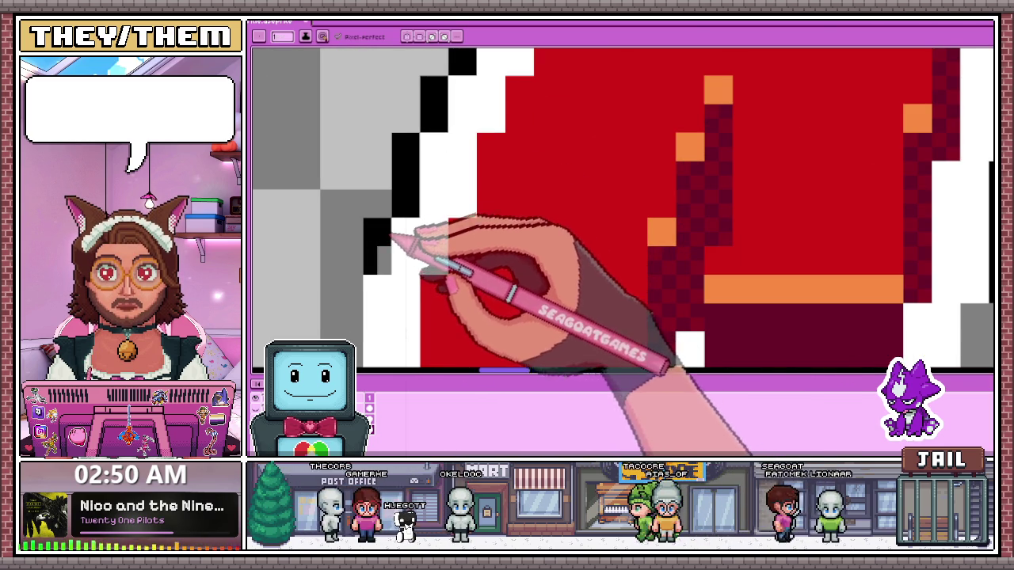
scroll(414, 236, down, 2)
scroll(448, 102, down, 2)
scroll(464, 199, up, 1)
scroll(407, 260, down, 2)
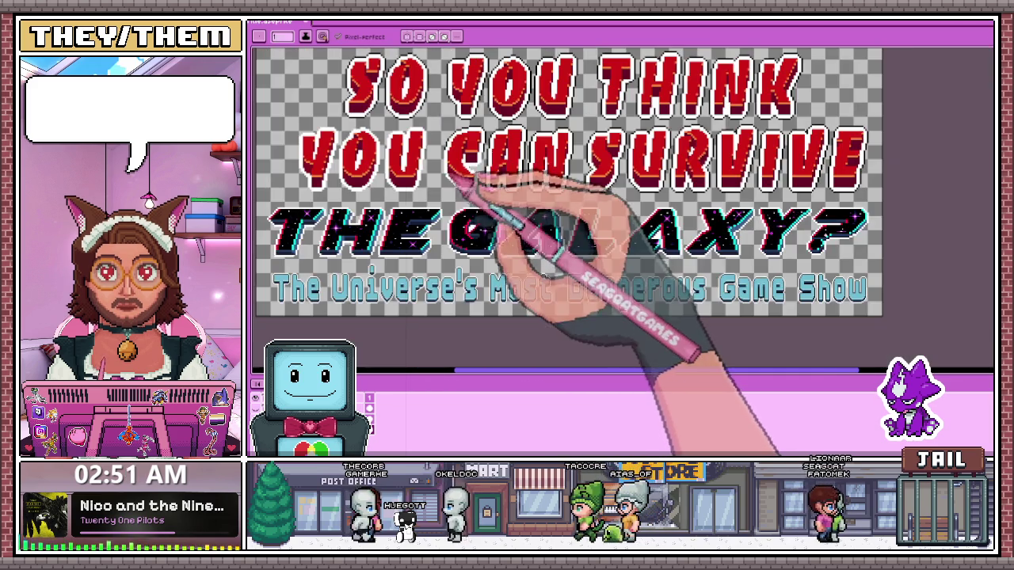
Draw a black pixel line beneath the white outline along a letter's bottom
scroll(452, 168, up, 2)
scroll(448, 175, up, 1)
scroll(464, 183, down, 1)
scroll(469, 178, up, 2)
scroll(464, 158, up, 1)
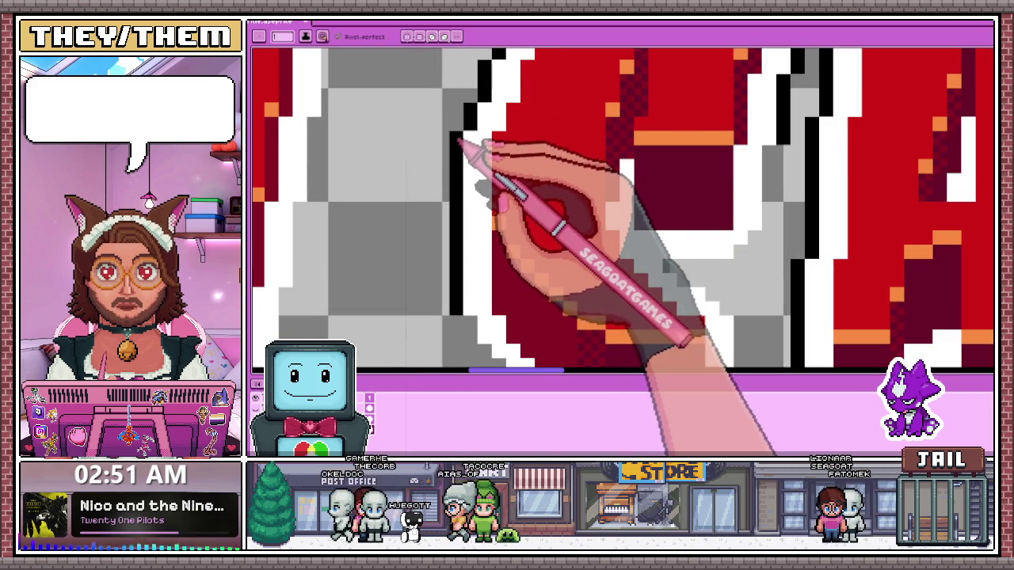
scroll(462, 142, down, 2)
scroll(465, 198, up, 3)
scroll(475, 230, down, 1)
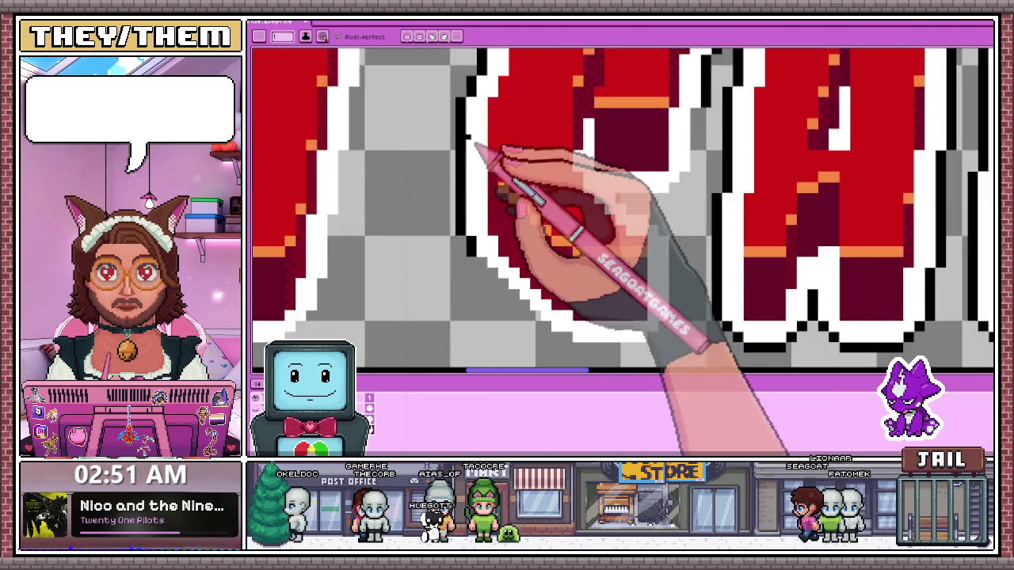
scroll(487, 176, down, 1)
scroll(502, 267, up, 1)
scroll(515, 227, up, 1)
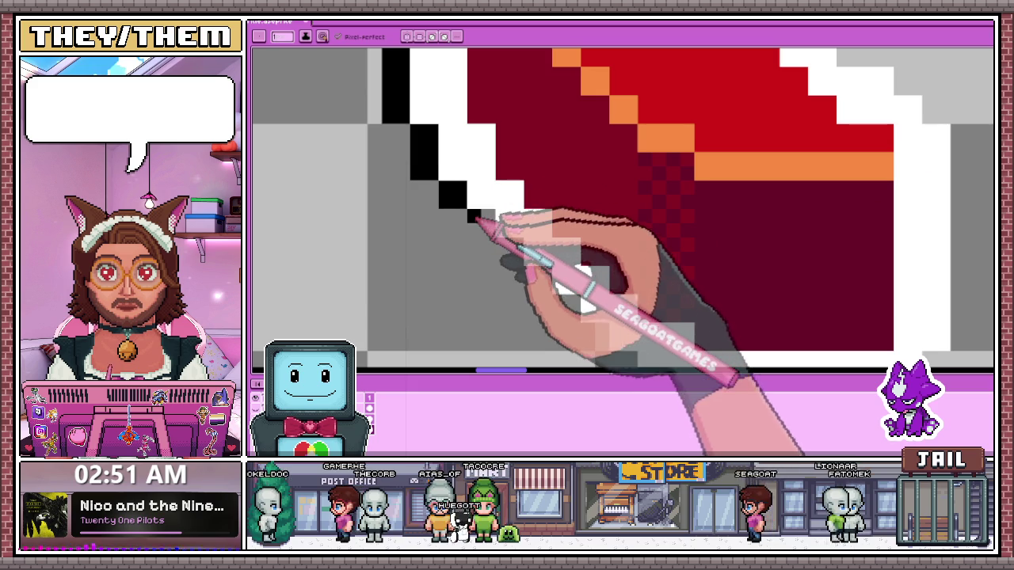
scroll(487, 225, down, 1)
scroll(516, 181, up, 1)
scroll(493, 222, up, 1)
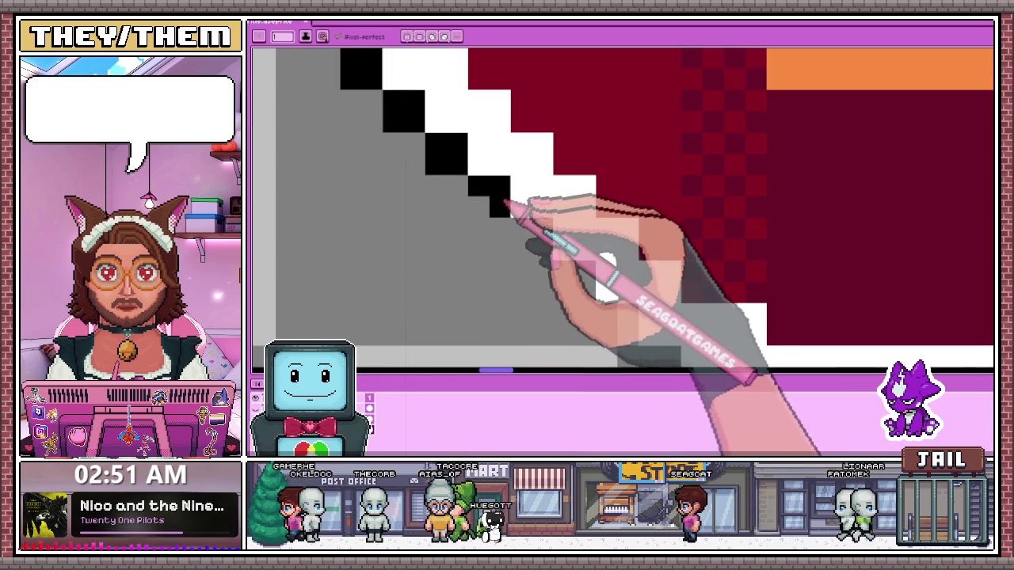
scroll(532, 233, down, 1)
scroll(555, 199, down, 1)
scroll(482, 267, up, 1)
scroll(547, 285, up, 1)
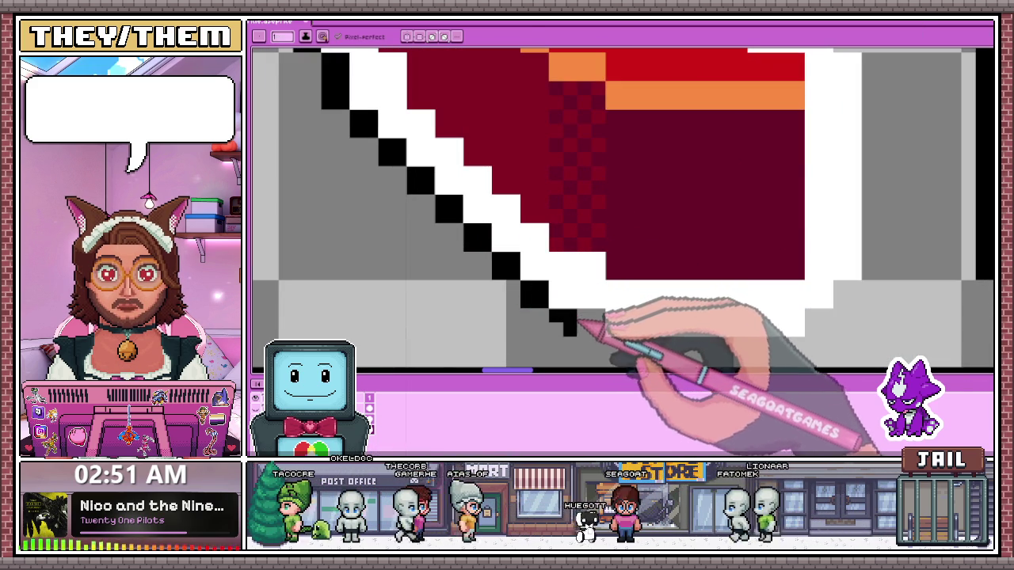
scroll(586, 305, down, 1)
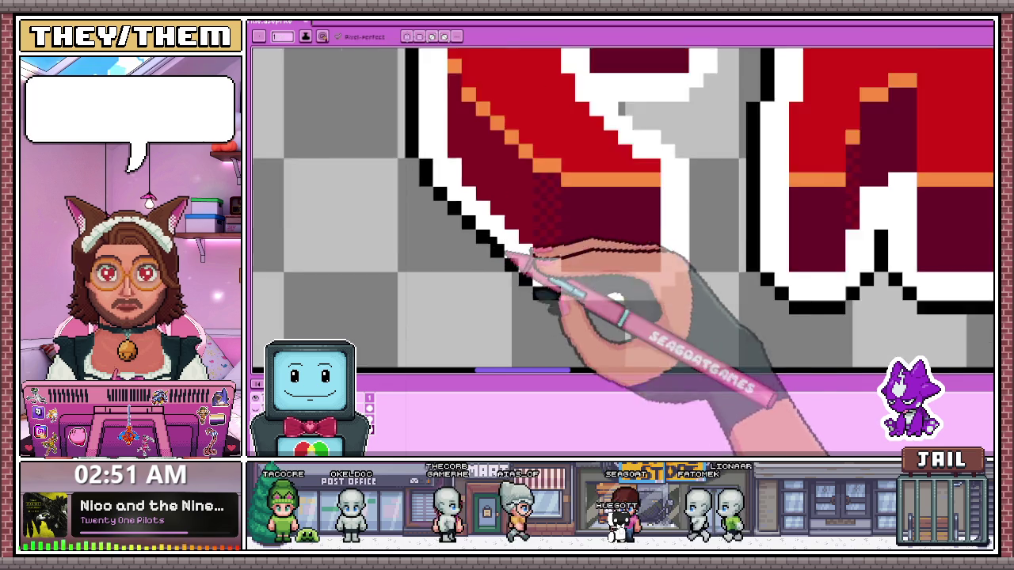
scroll(570, 281, down, 1)
scroll(578, 297, up, 2)
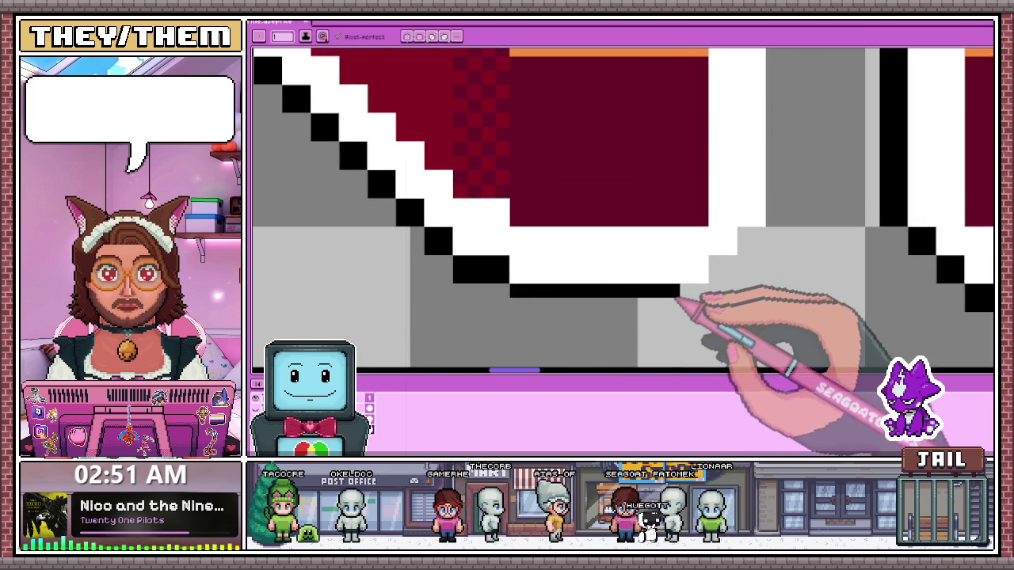
scroll(708, 301, down, 2)
scroll(607, 266, up, 1)
scroll(439, 258, up, 1)
drag(441, 257, 501, 254)
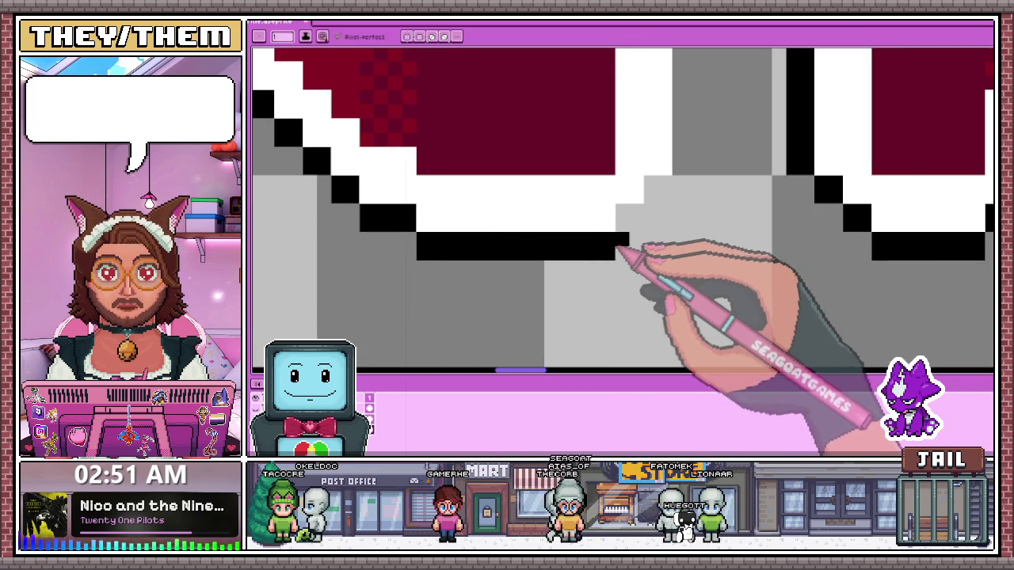
Draw black stair-step pixels in the notch under the white outline between the 'CAN' letters
scroll(640, 216, down, 2)
scroll(543, 267, up, 2)
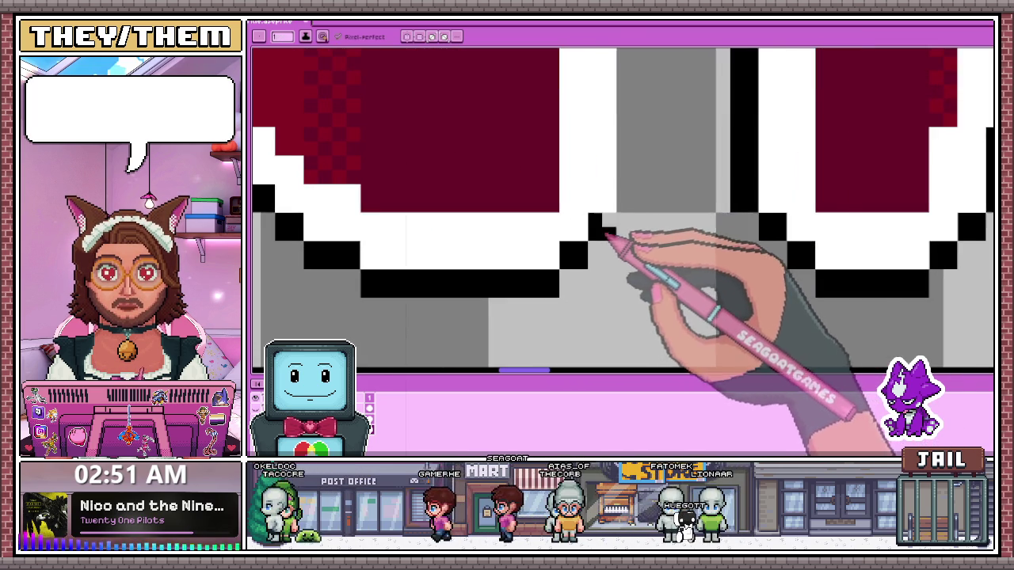
scroll(610, 241, down, 2)
scroll(613, 241, up, 2)
scroll(614, 202, down, 2)
scroll(617, 170, up, 2)
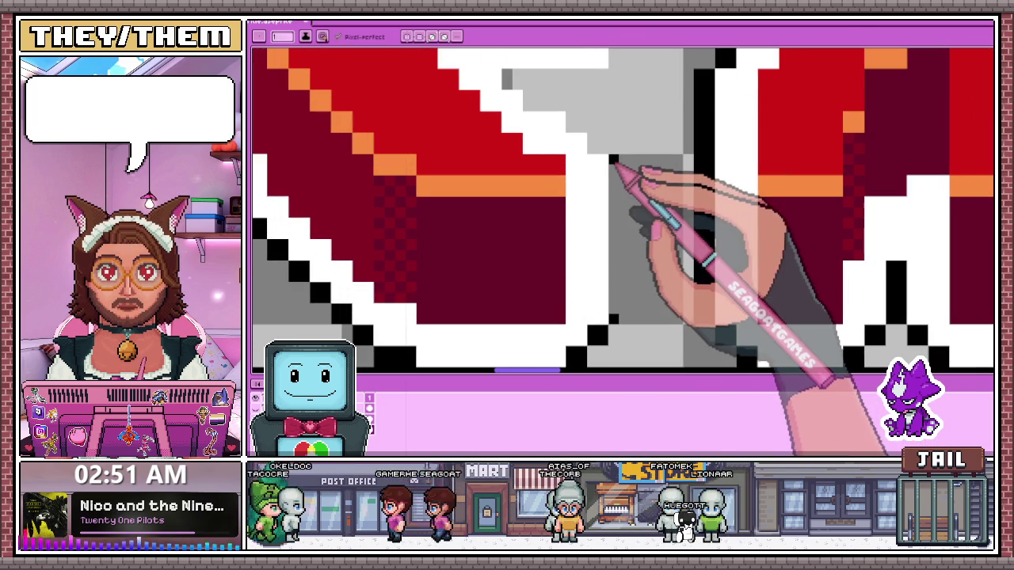
scroll(614, 170, down, 2)
scroll(557, 235, up, 2)
scroll(584, 208, up, 1)
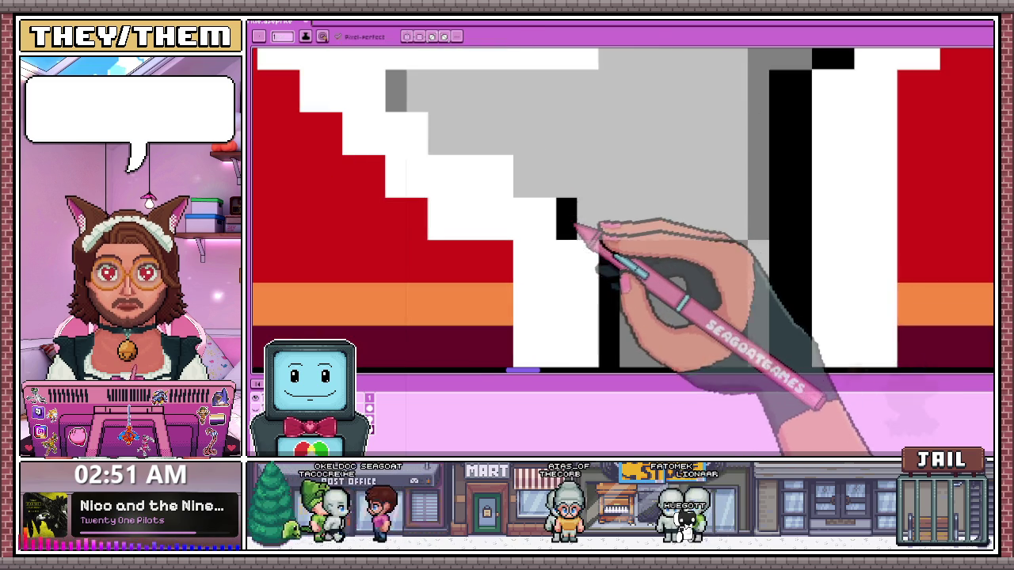
scroll(583, 226, down, 1)
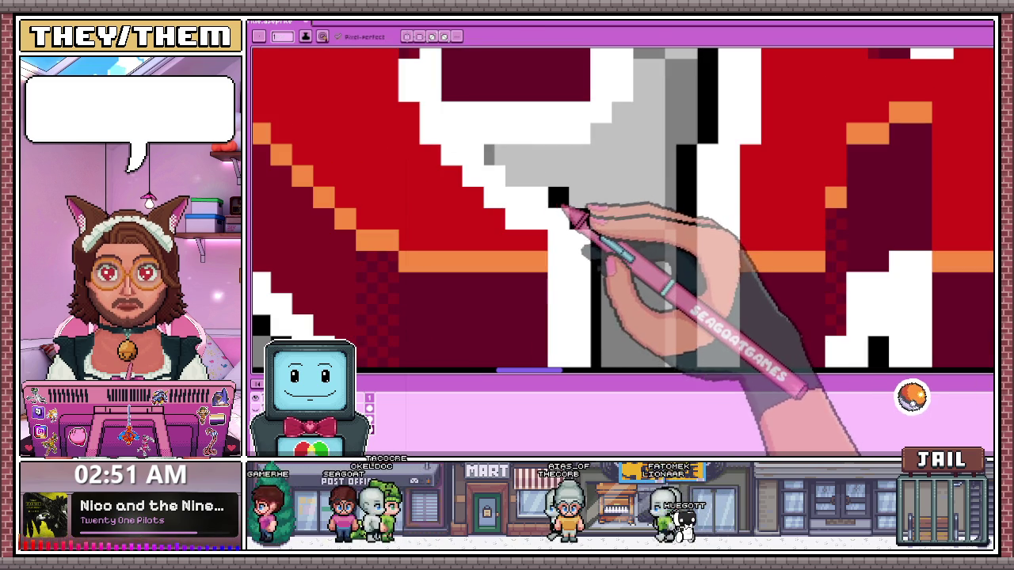
mouse_move(486, 150)
mouse_down()
mouse_move(581, 149)
mouse_move(514, 180)
mouse_up()
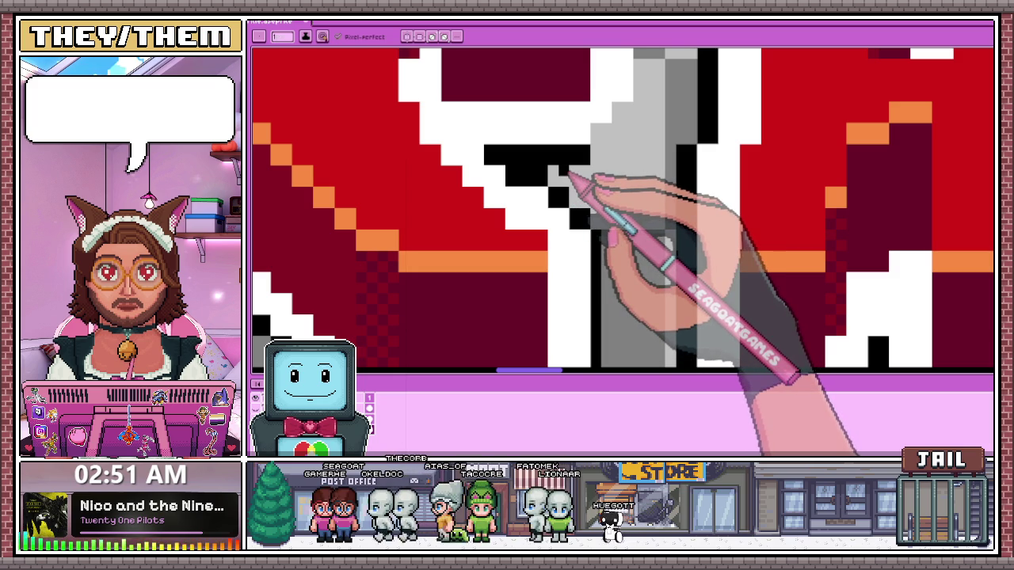
scroll(557, 227, down, 2)
scroll(546, 230, up, 2)
scroll(532, 234, up, 1)
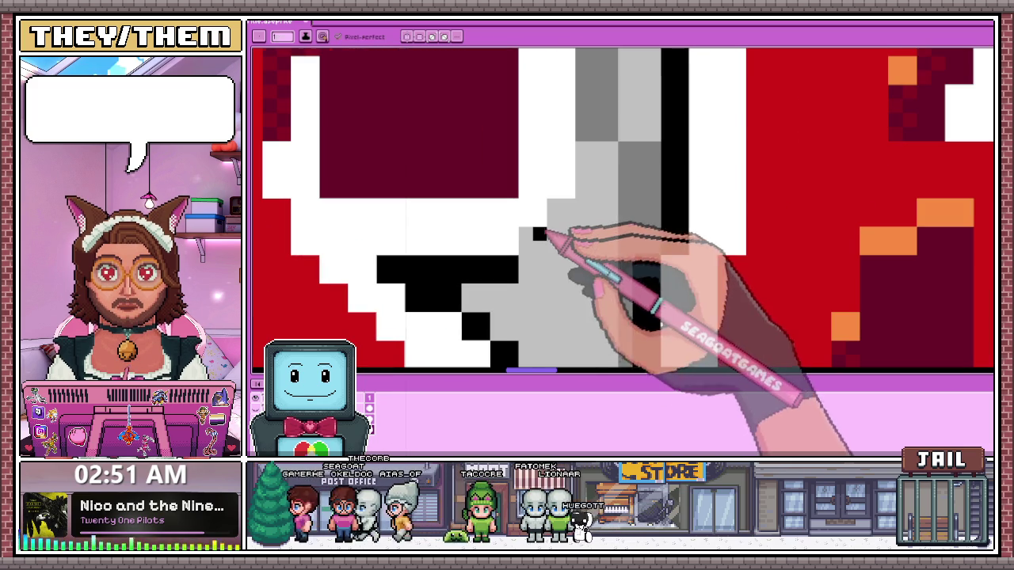
scroll(539, 244, down, 1)
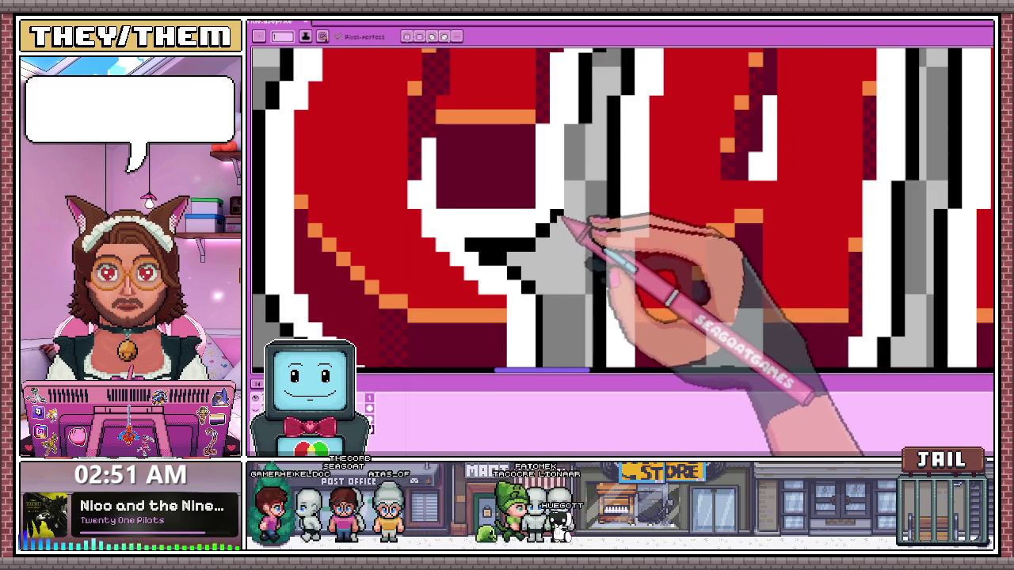
scroll(563, 220, down, 2)
scroll(584, 153, up, 3)
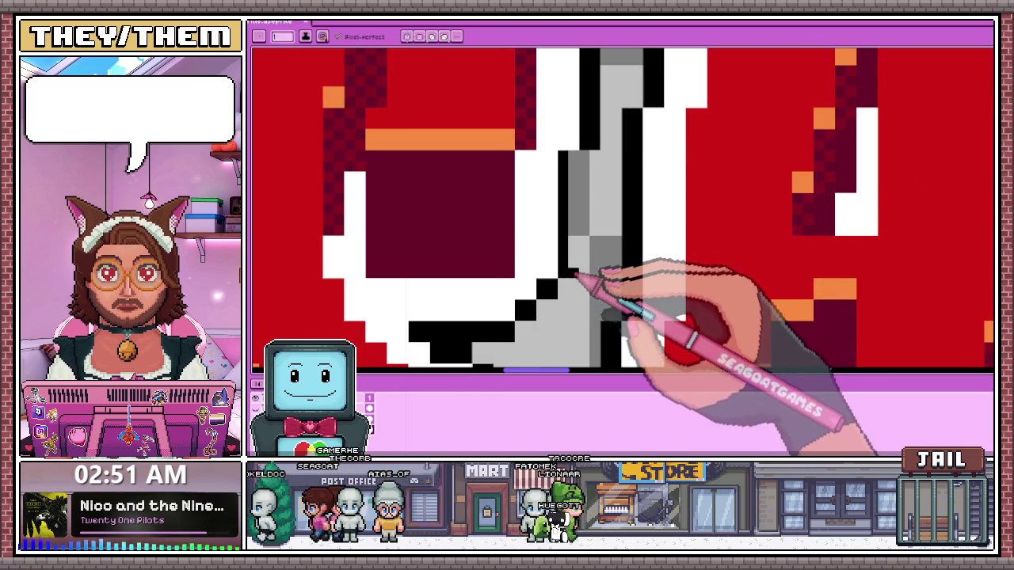
scroll(577, 168, down, 2)
scroll(602, 222, down, 2)
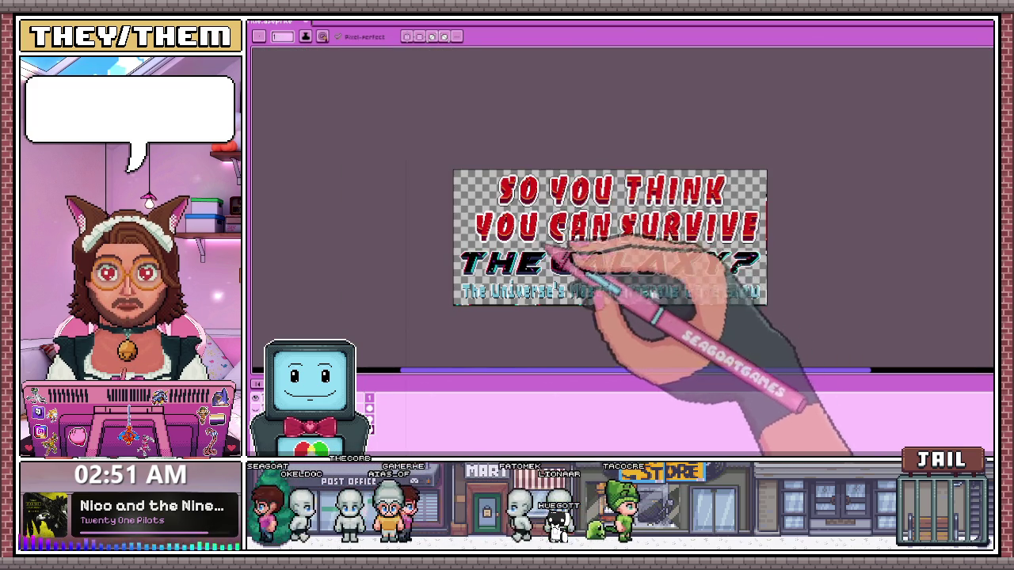
Select the Y of YOU and nudge it left
scroll(529, 243, up, 1)
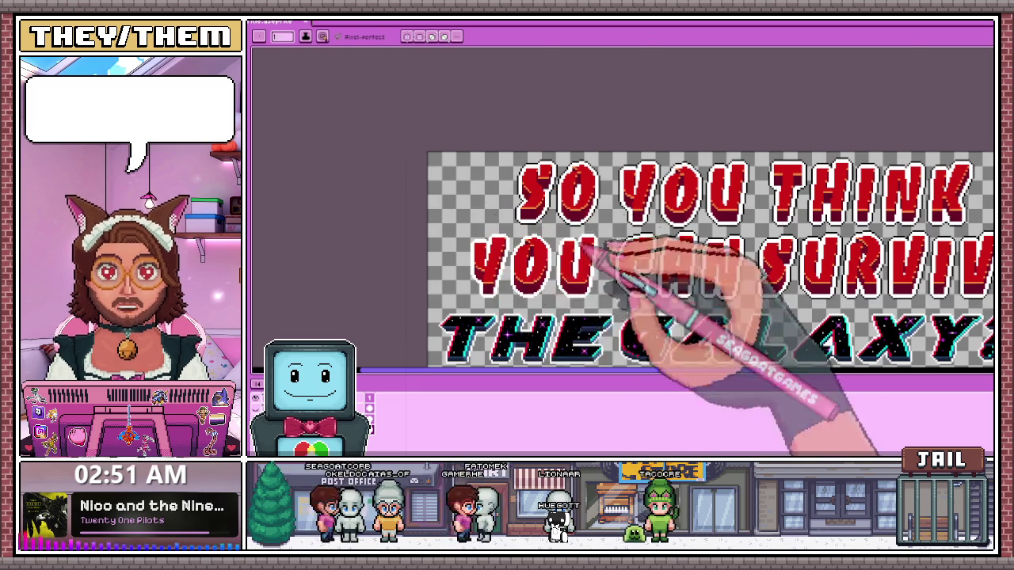
scroll(516, 227, up, 1)
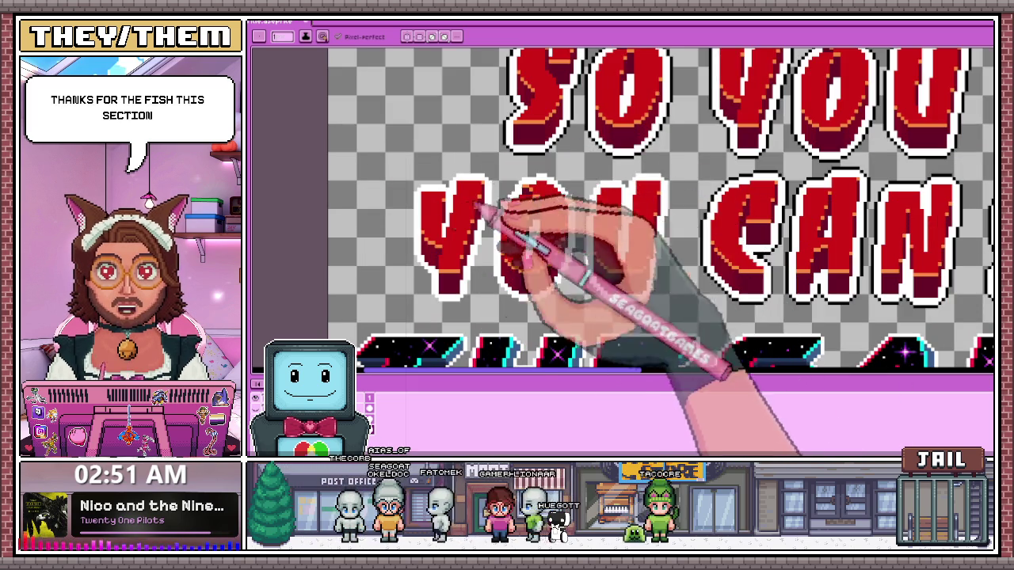
scroll(491, 194, up, 2)
scroll(610, 218, up, 1)
scroll(621, 222, down, 1)
scroll(607, 190, down, 1)
scroll(554, 174, down, 1)
key(m)
drag(449, 116, 541, 274)
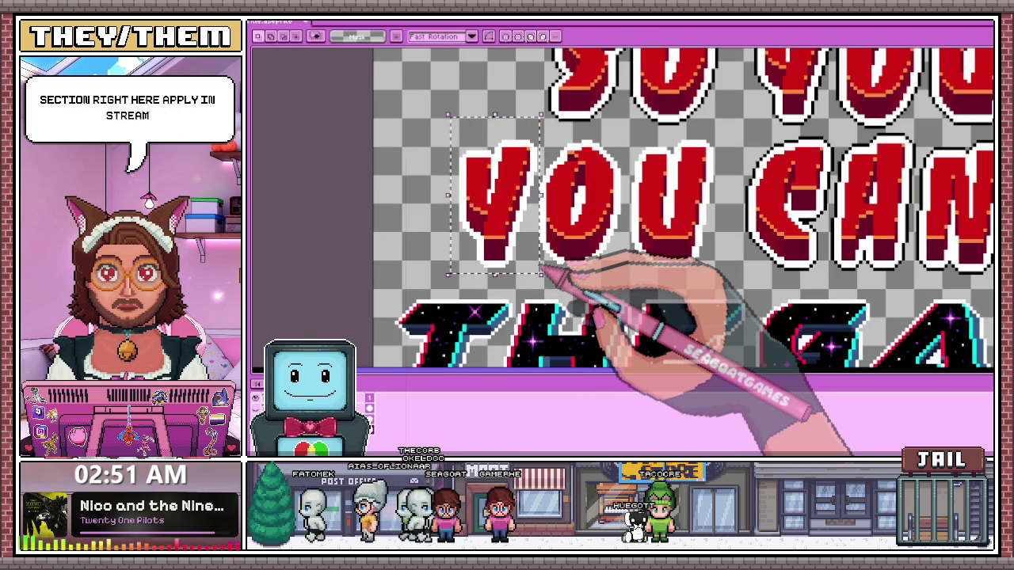
key(Left)
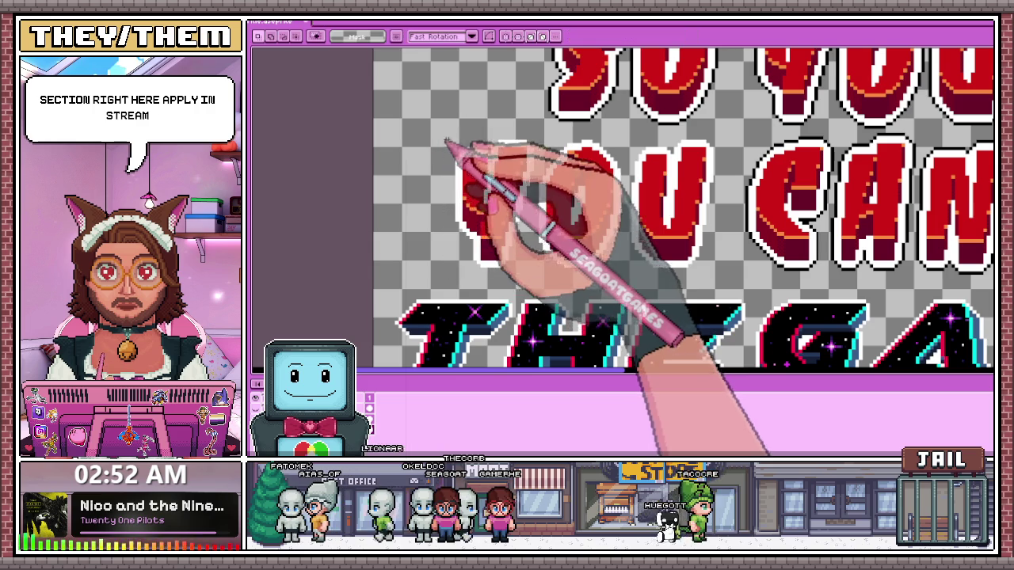
Select the Y and O together, nudge them left, and commit the move
drag(445, 126, 604, 282)
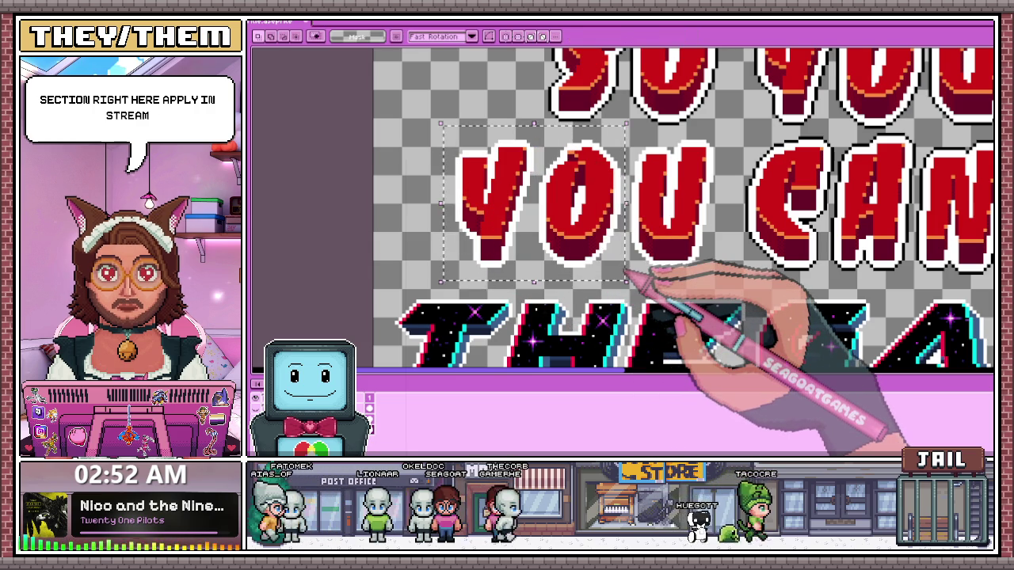
key(Left)
key(Return)
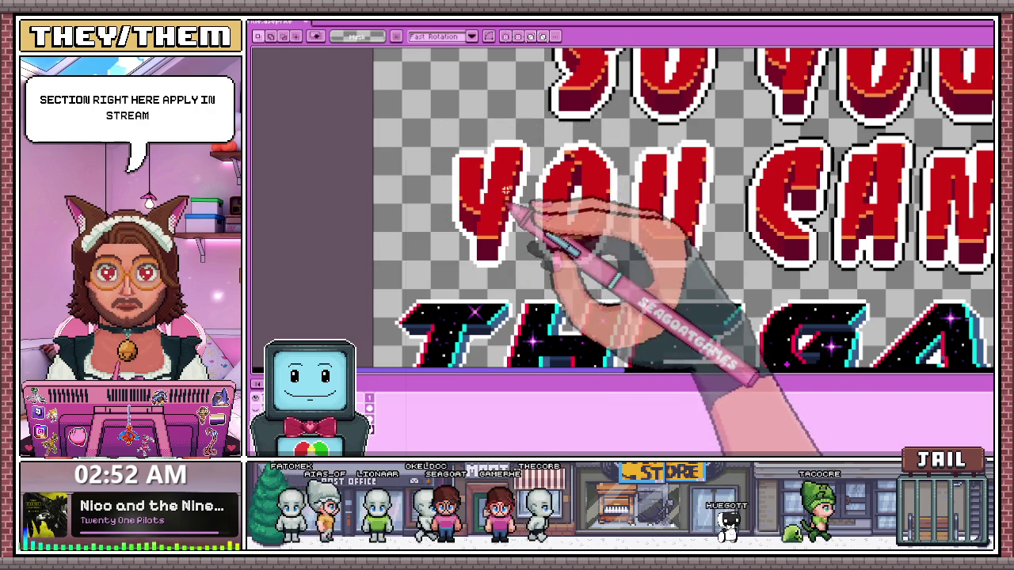
drag(429, 126, 575, 236)
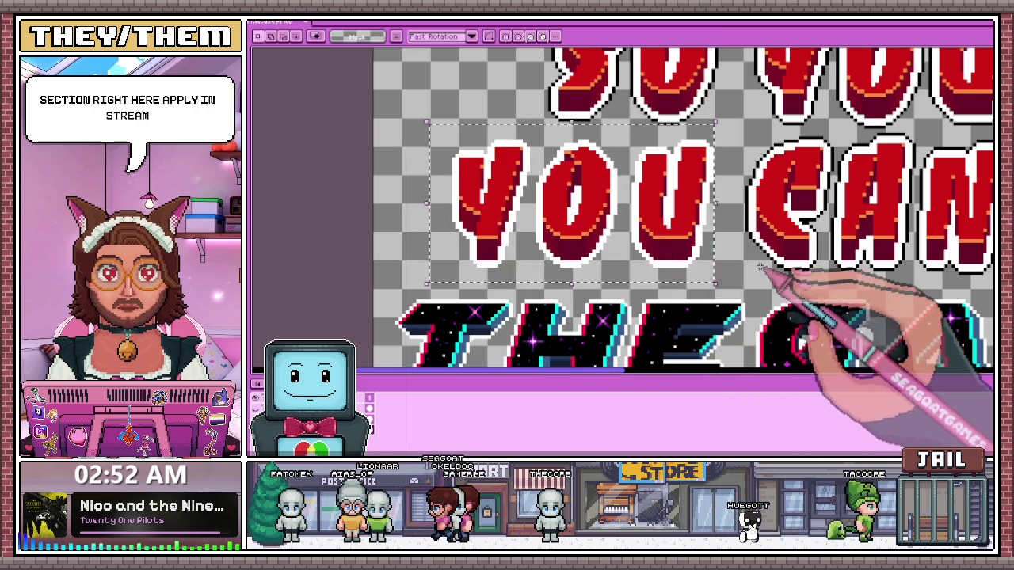
scroll(717, 195, up, 1)
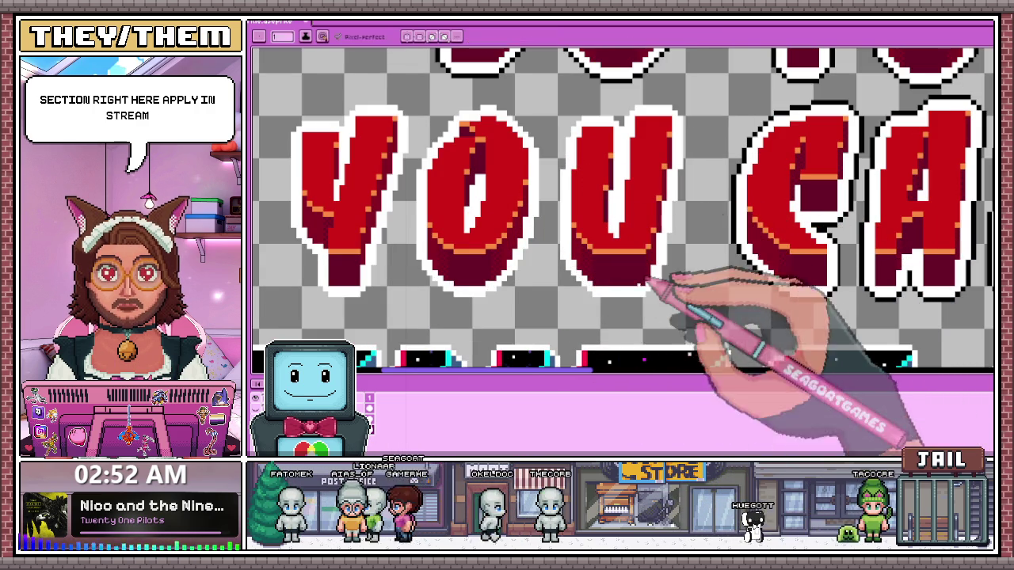
Sample black from the canvas and pencil a black edge up the outline's left side and upper diagonal
scroll(642, 270, up, 1)
key(i)
key(b)
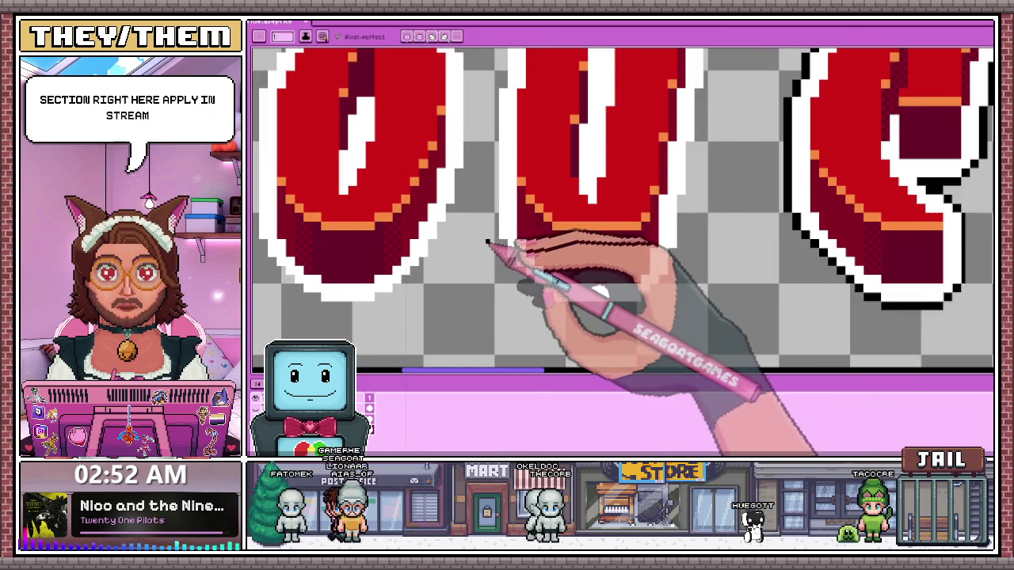
scroll(498, 154, down, 1)
scroll(491, 121, up, 1)
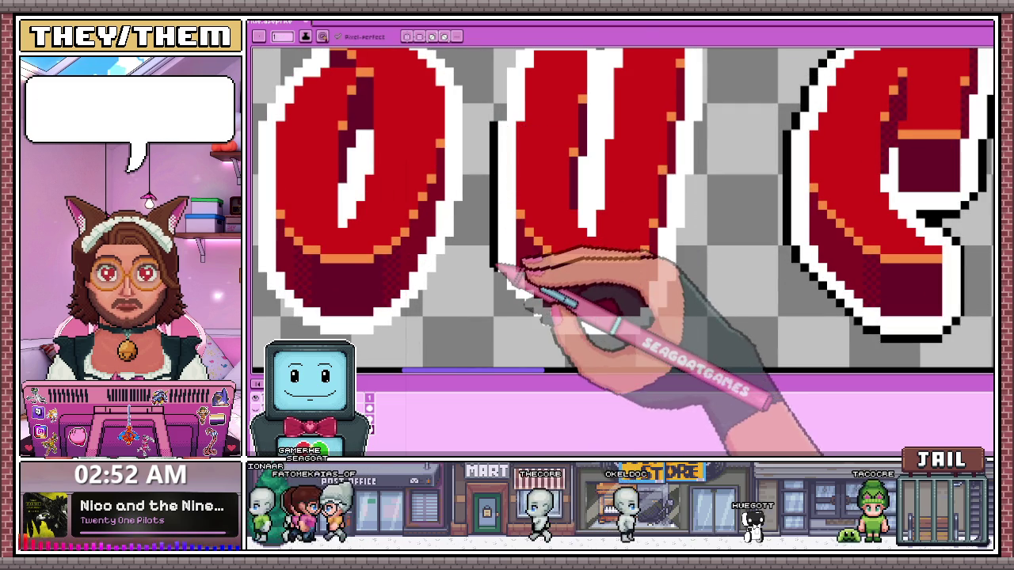
scroll(507, 281, down, 2)
scroll(516, 292, up, 2)
scroll(507, 309, up, 1)
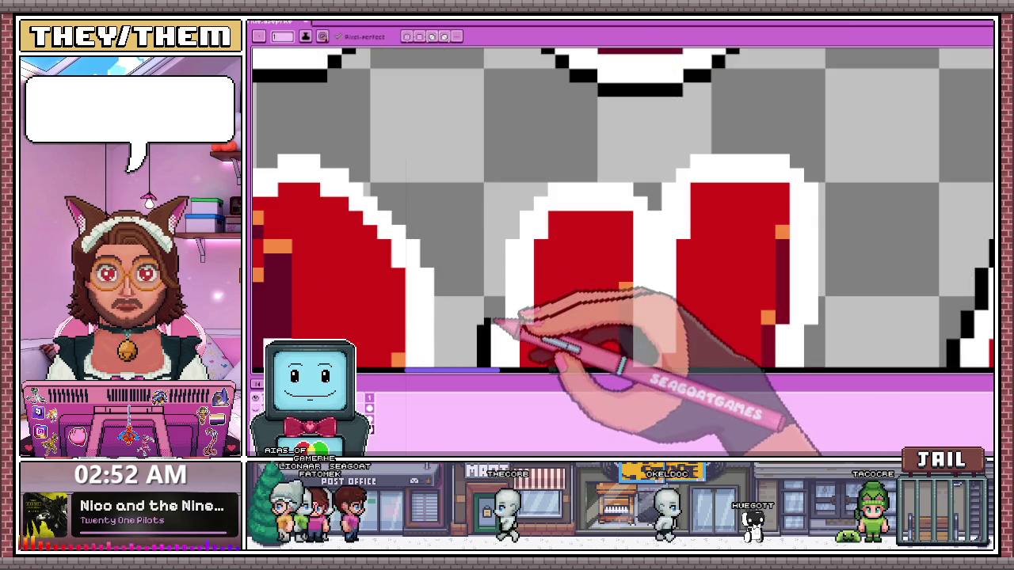
drag(494, 320, 494, 242)
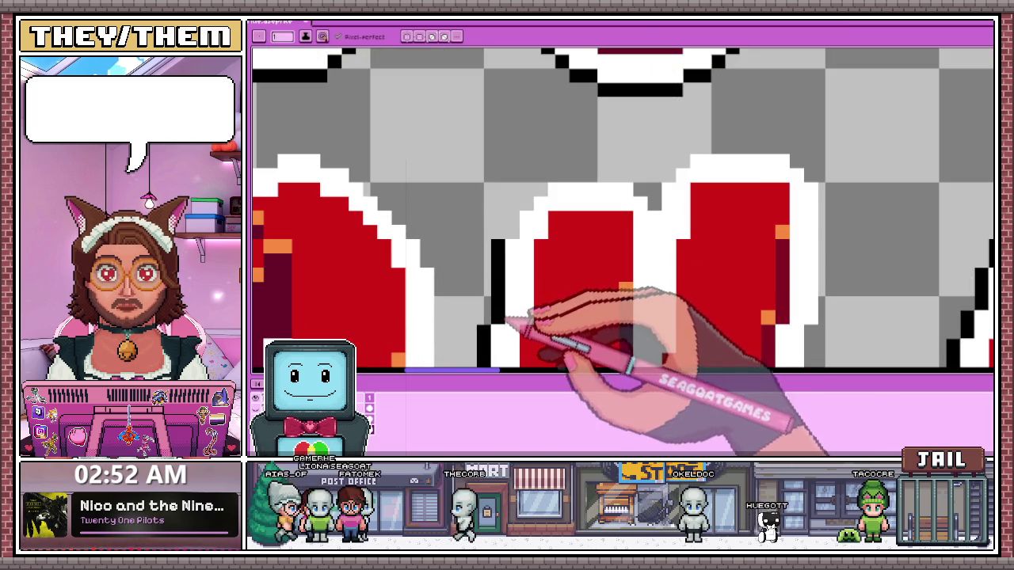
click(526, 202)
click(539, 190)
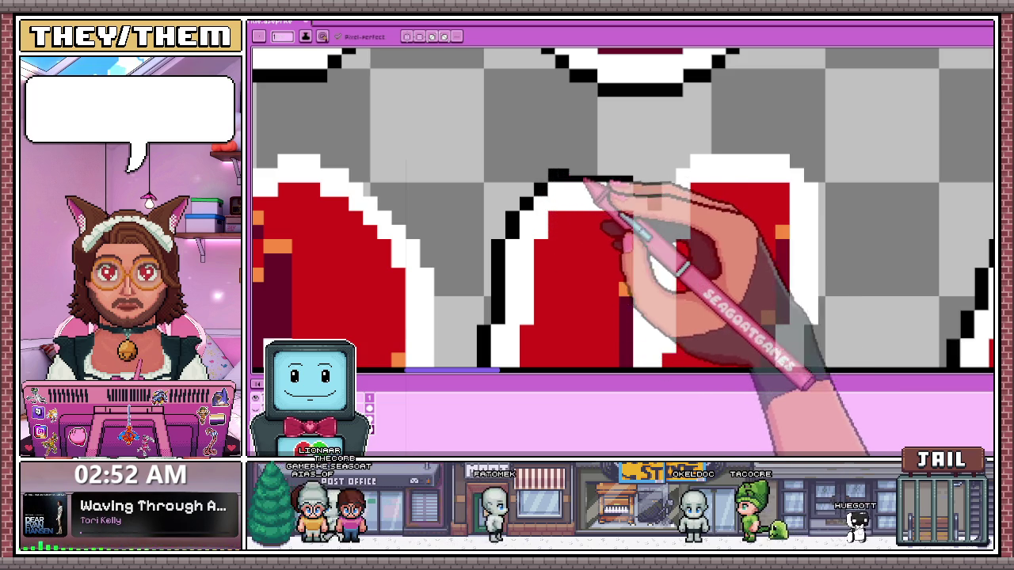
Draw a black edge along the outline's top and add black pixels beside the black column
scroll(643, 198, down, 2)
scroll(651, 212, up, 3)
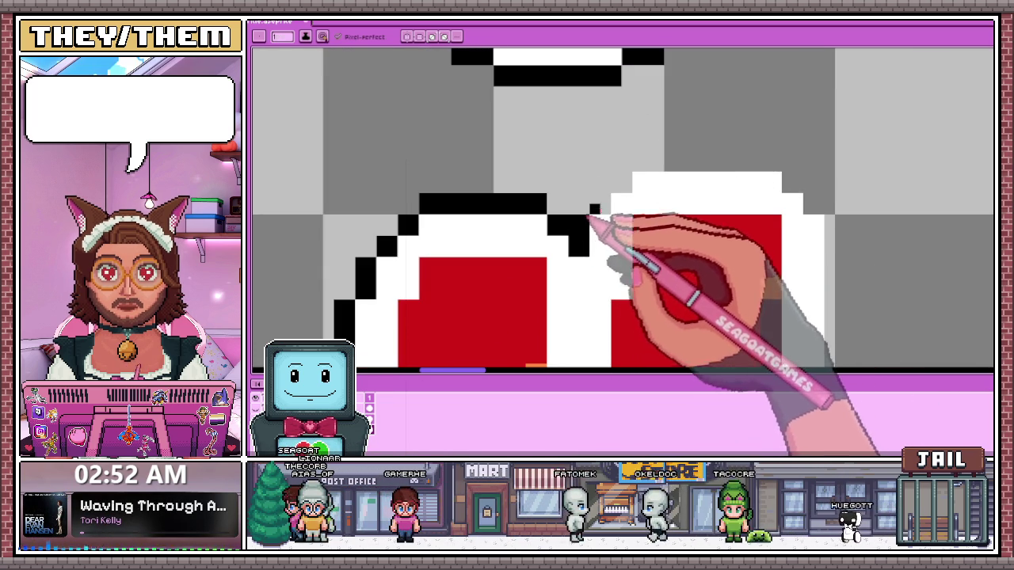
click(771, 289)
drag(760, 161, 642, 161)
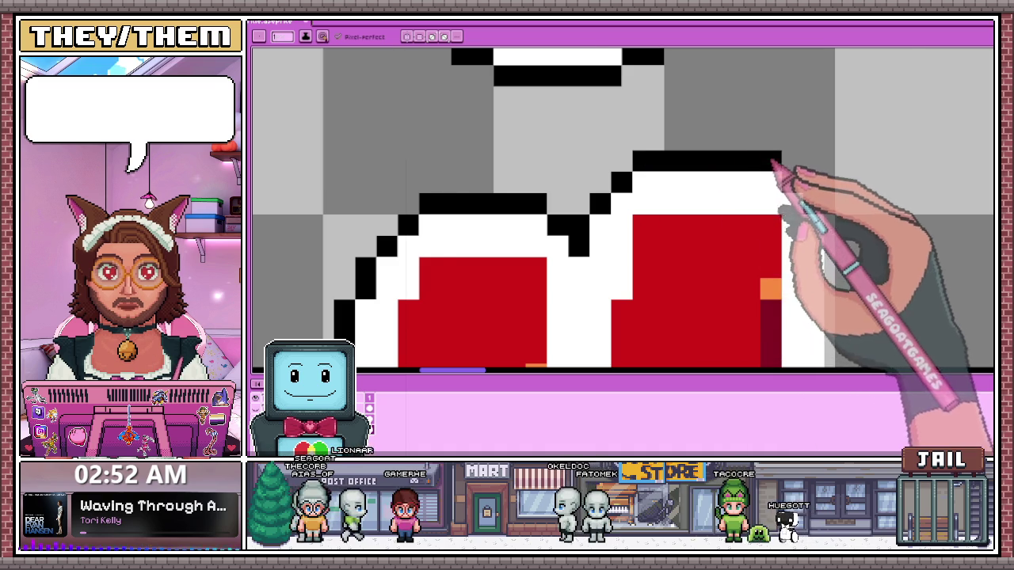
scroll(781, 170, down, 2)
scroll(531, 158, up, 2)
scroll(640, 163, down, 2)
scroll(602, 242, up, 2)
scroll(602, 222, up, 2)
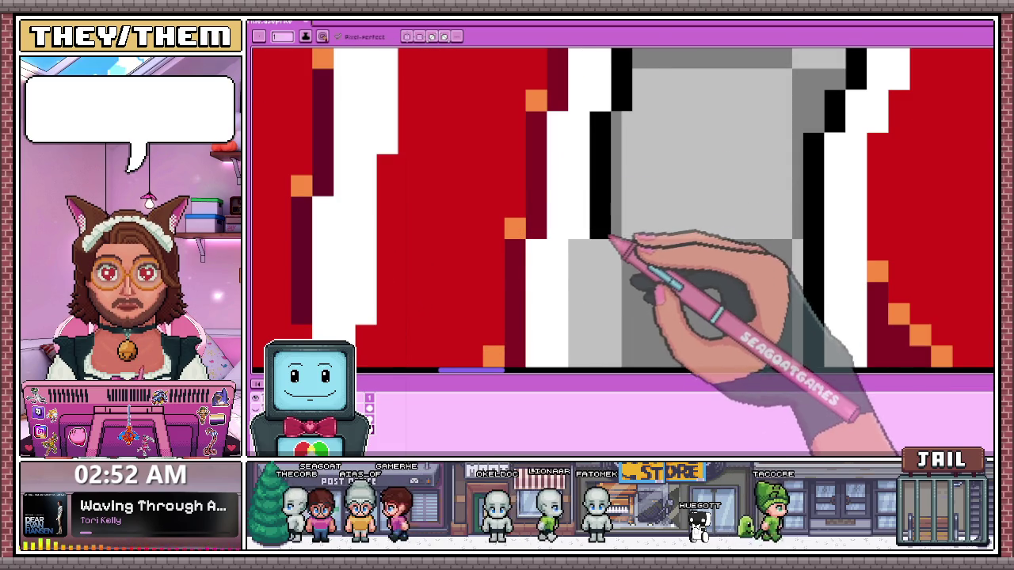
scroll(610, 241, down, 2)
scroll(584, 204, up, 3)
click(603, 317)
click(603, 204)
Paint a short black edge running up the letter outline
scroll(609, 167, down, 2)
scroll(593, 90, down, 1)
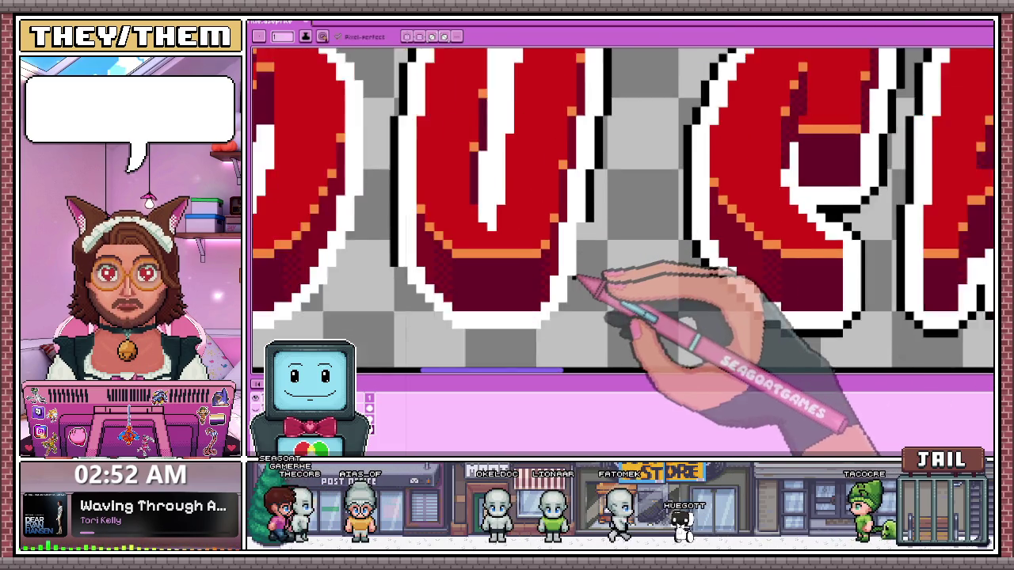
scroll(583, 277, up, 3)
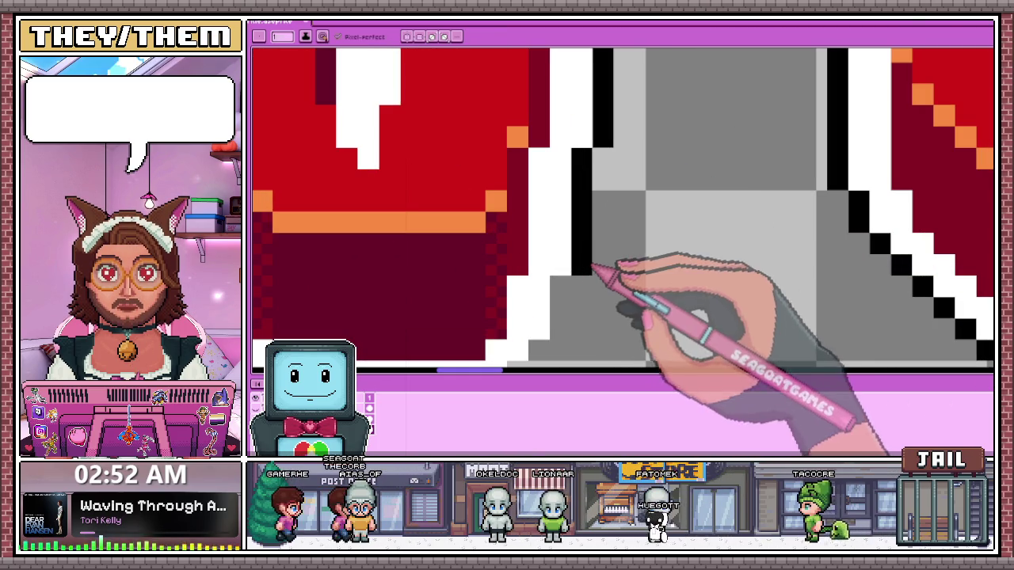
scroll(583, 256, down, 2)
scroll(579, 220, up, 3)
mouse_move(575, 218)
mouse_down()
mouse_move(577, 162)
mouse_move(583, 206)
mouse_up()
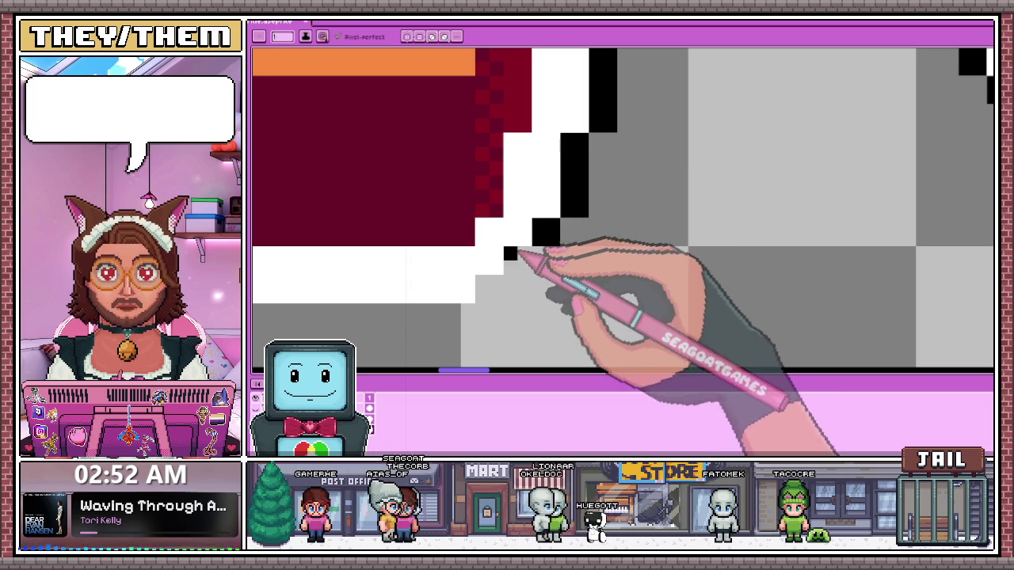
Pencil a black staircase down the lower diagonal and a black line along the outline's bottom
scroll(489, 280, down, 2)
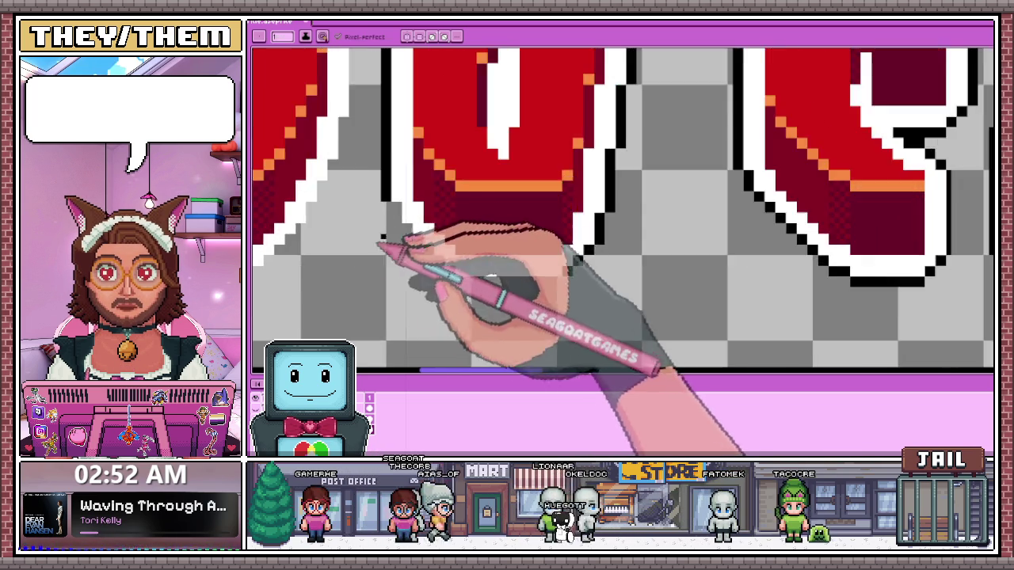
scroll(419, 238, up, 1)
scroll(415, 208, up, 1)
drag(386, 184, 421, 249)
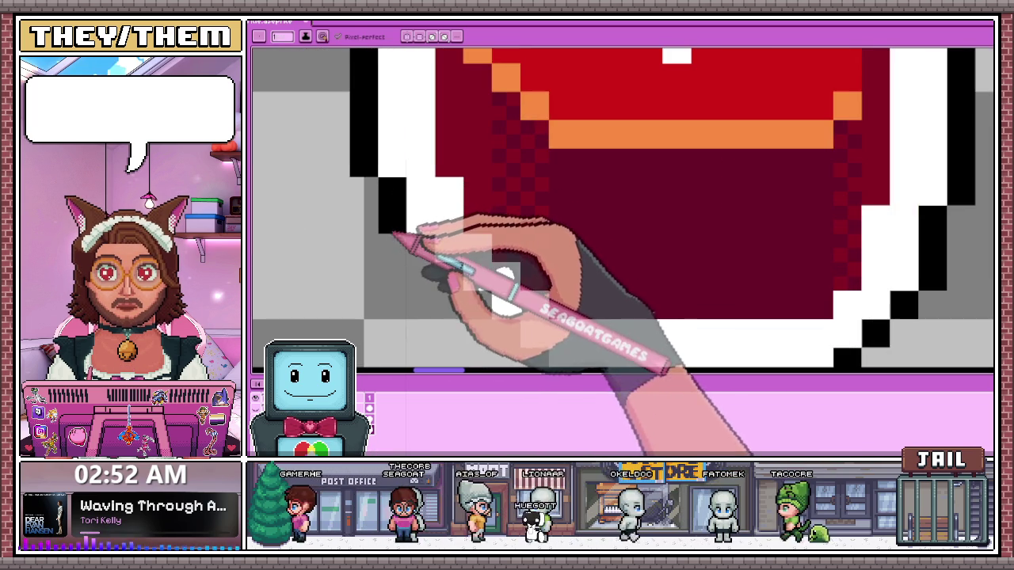
click(449, 276)
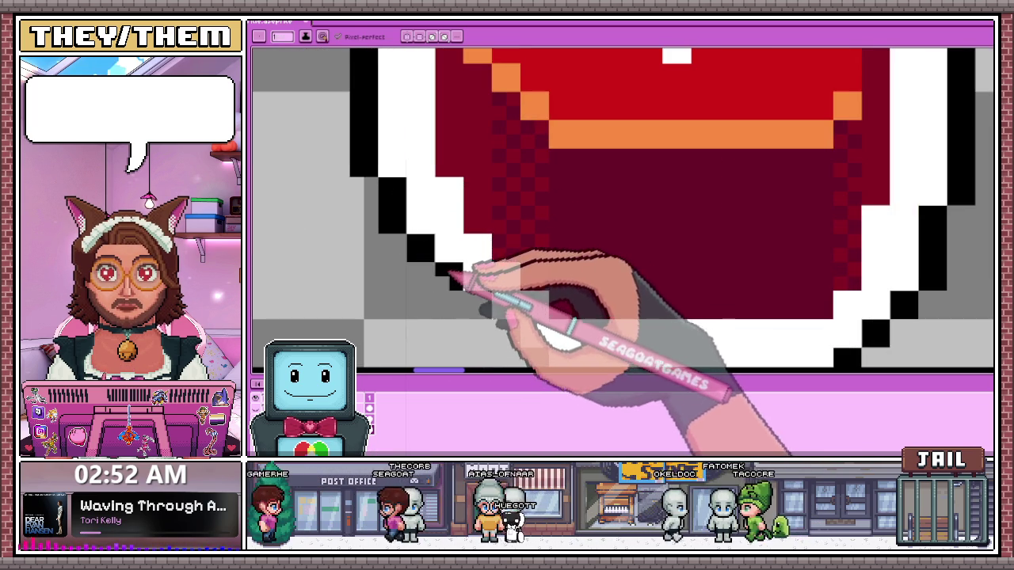
click(485, 298)
scroll(504, 325, down, 2)
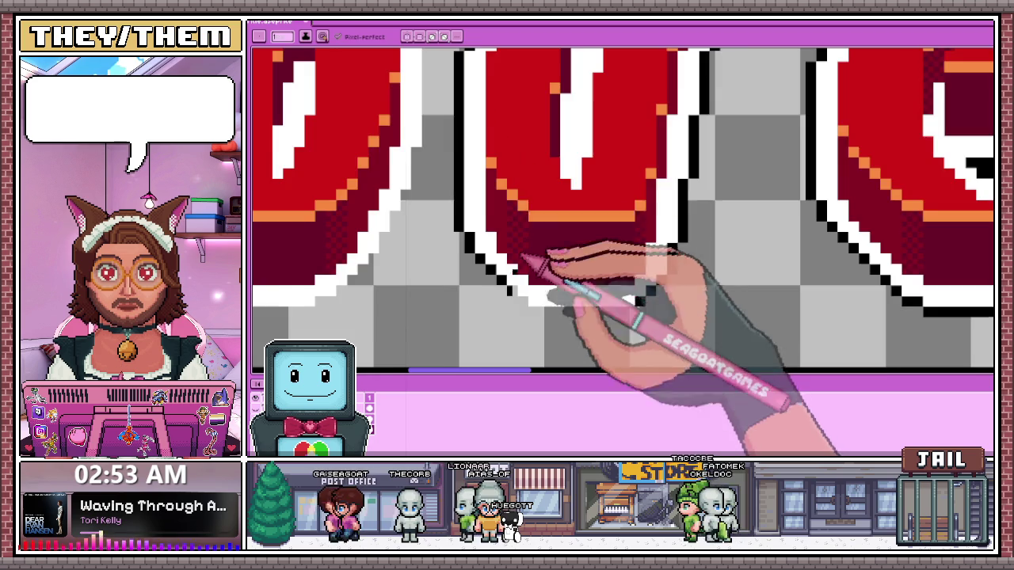
scroll(539, 270, up, 1)
scroll(535, 308, up, 1)
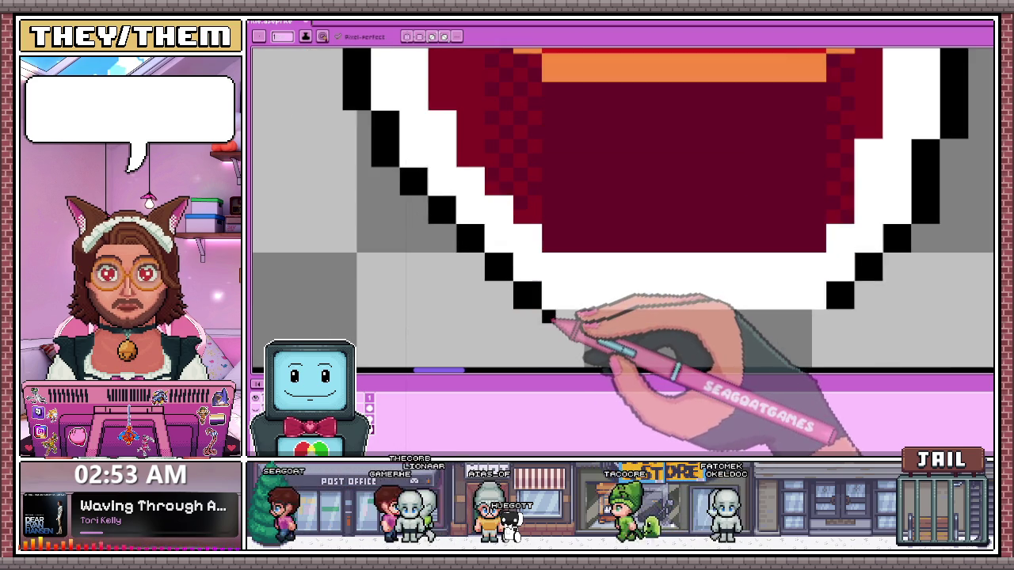
scroll(602, 309, down, 1)
drag(479, 301, 685, 308)
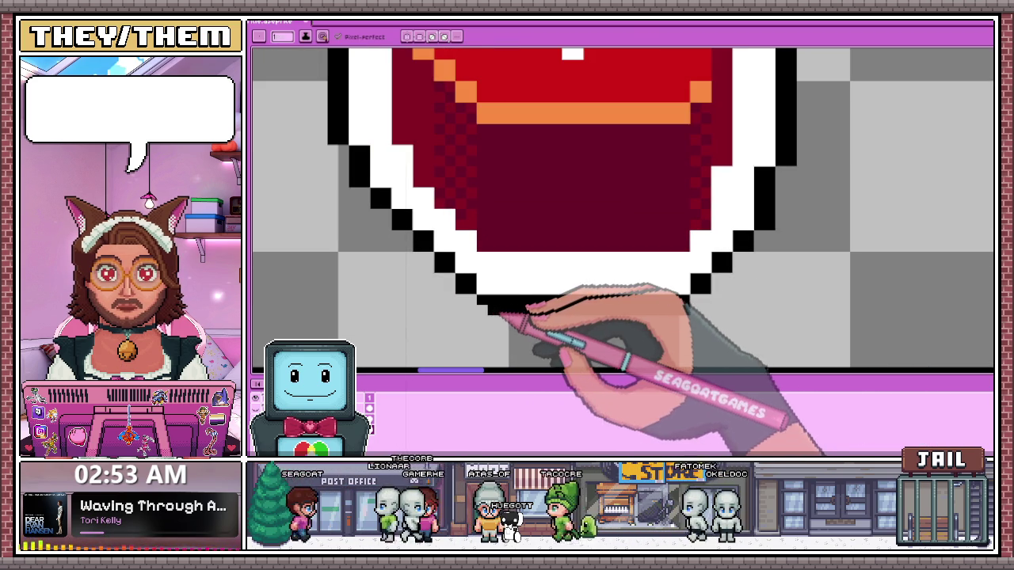
scroll(491, 313, down, 2)
scroll(561, 296, down, 2)
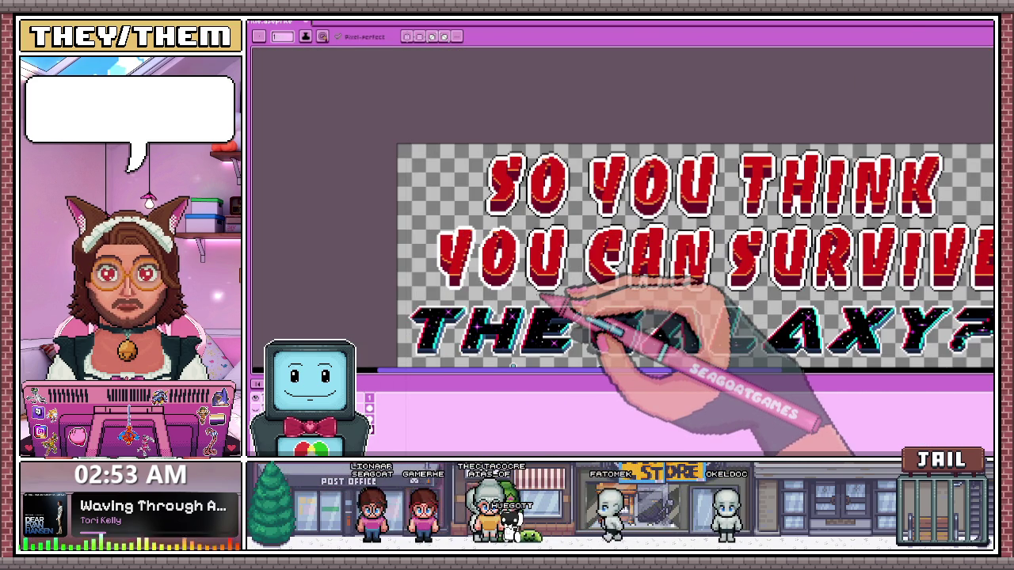
Draw a black pixel column down the right side of the O in YOU
scroll(544, 294, up, 2)
scroll(529, 279, up, 2)
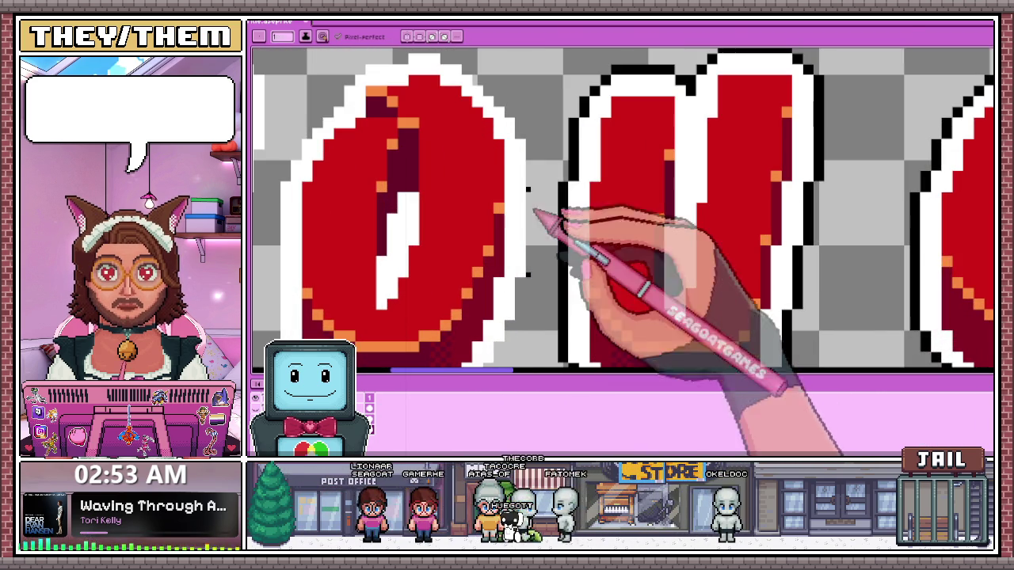
drag(528, 146, 530, 259)
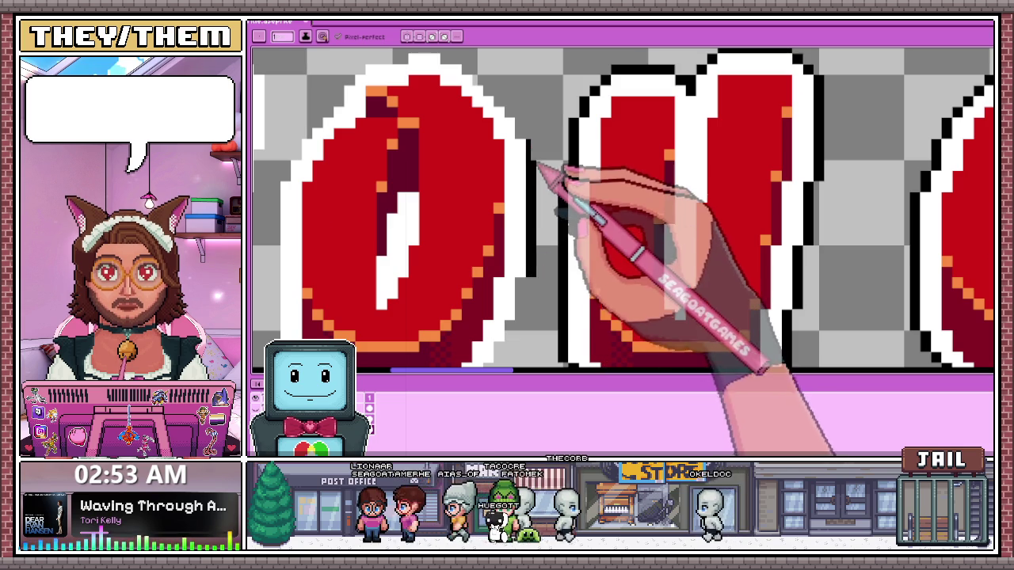
scroll(537, 156, up, 1)
scroll(546, 261, down, 3)
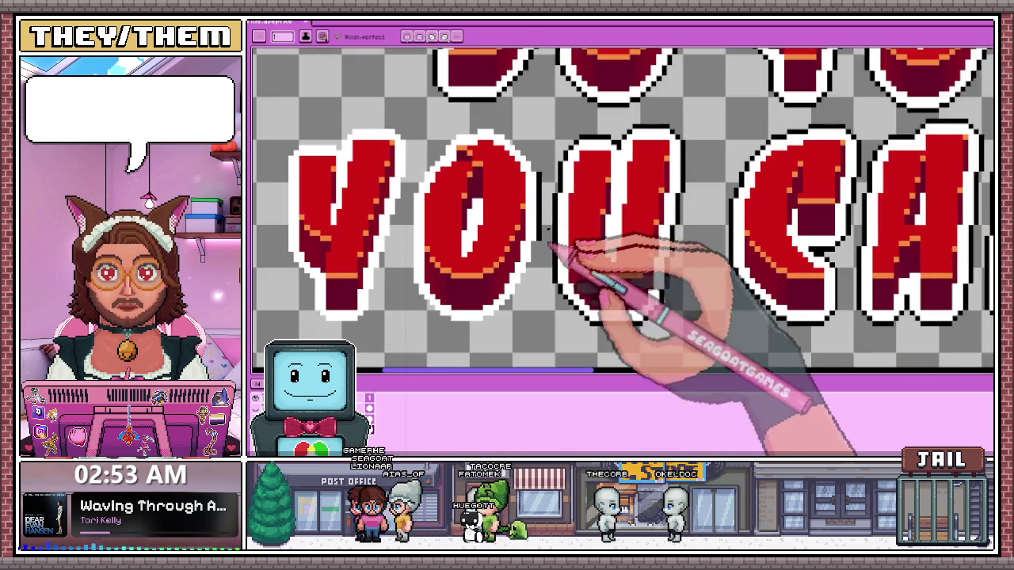
scroll(500, 186, down, 1)
scroll(523, 195, up, 2)
scroll(516, 182, down, 1)
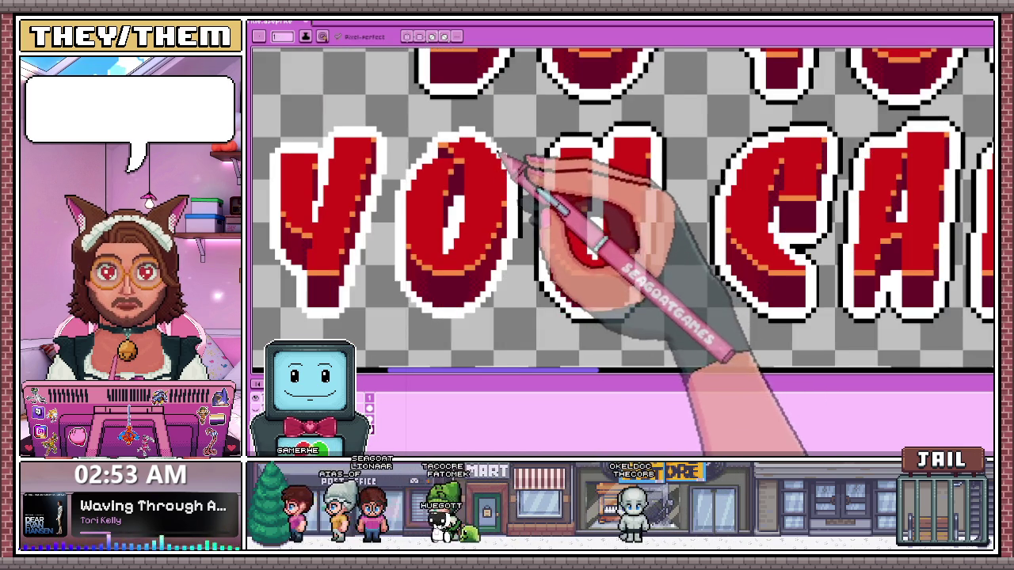
scroll(516, 163, up, 1)
scroll(507, 136, down, 2)
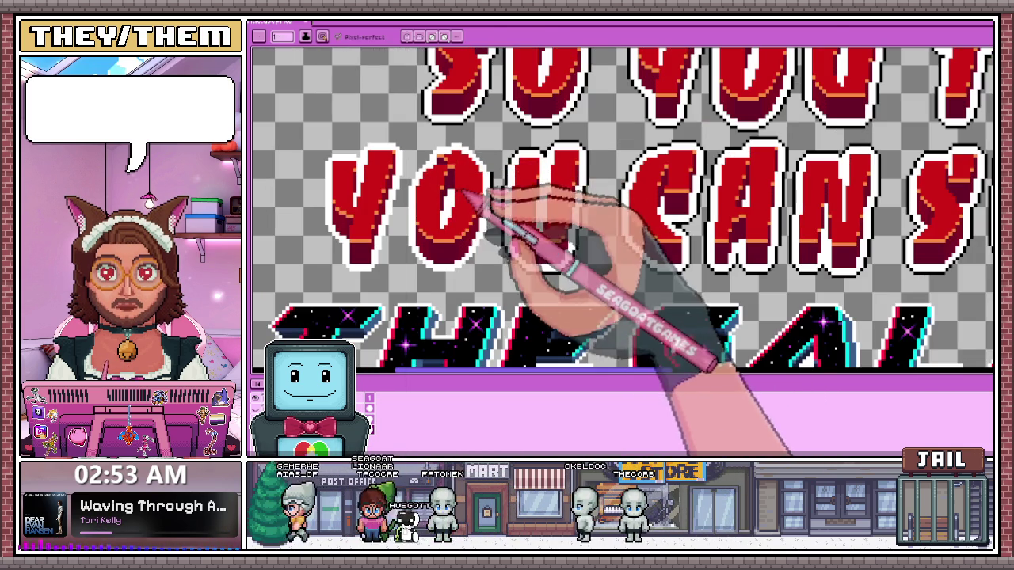
Marquee-select the O and nudge it one pixel to the right
drag(410, 135, 477, 279)
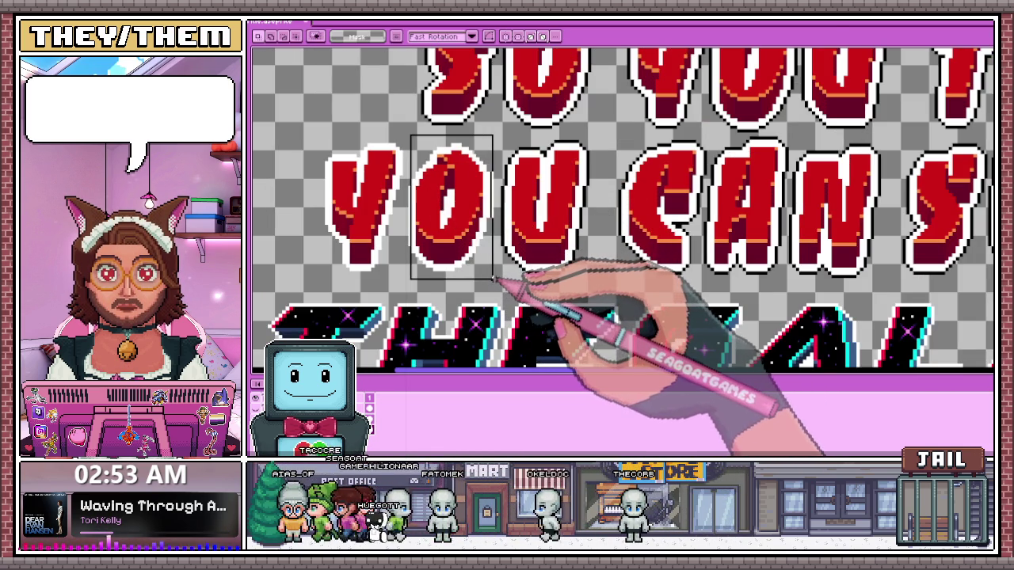
scroll(430, 190, up, 2)
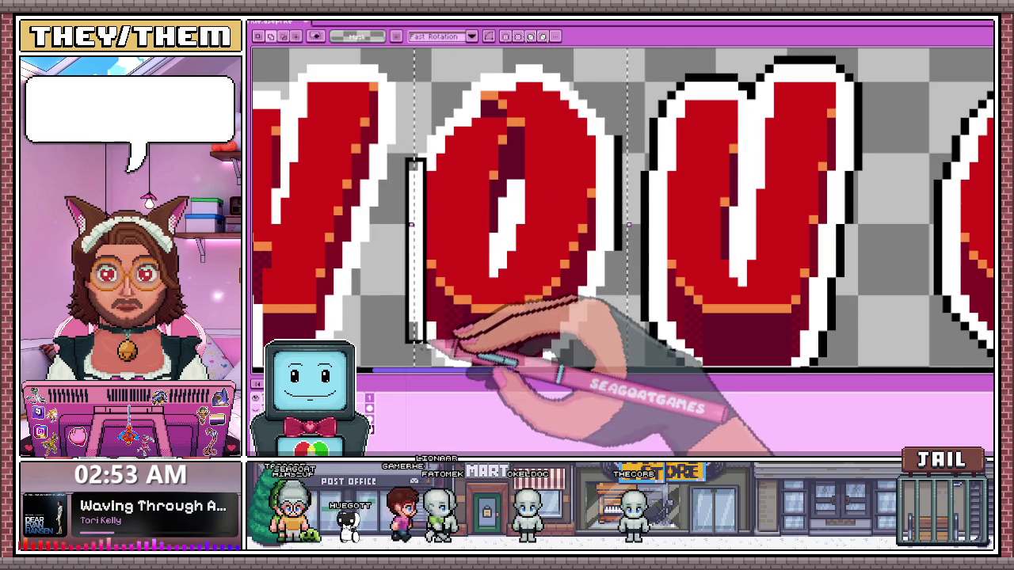
key(Right)
key(minus)
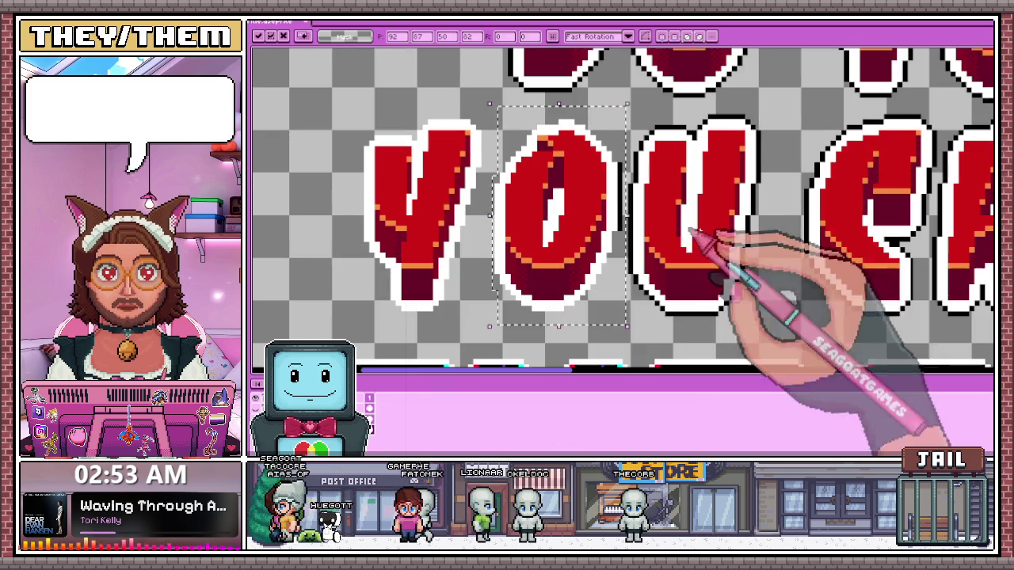
scroll(630, 136, up, 2)
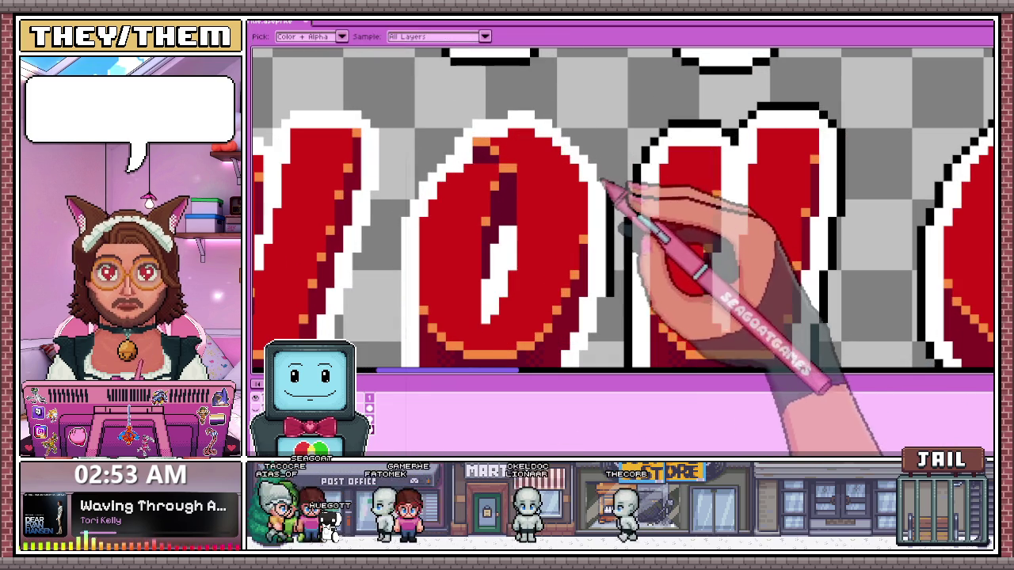
Extend the black staircase by one pixel and draw a black line along the O's top edge
scroll(432, 202, up, 2)
scroll(411, 219, up, 1)
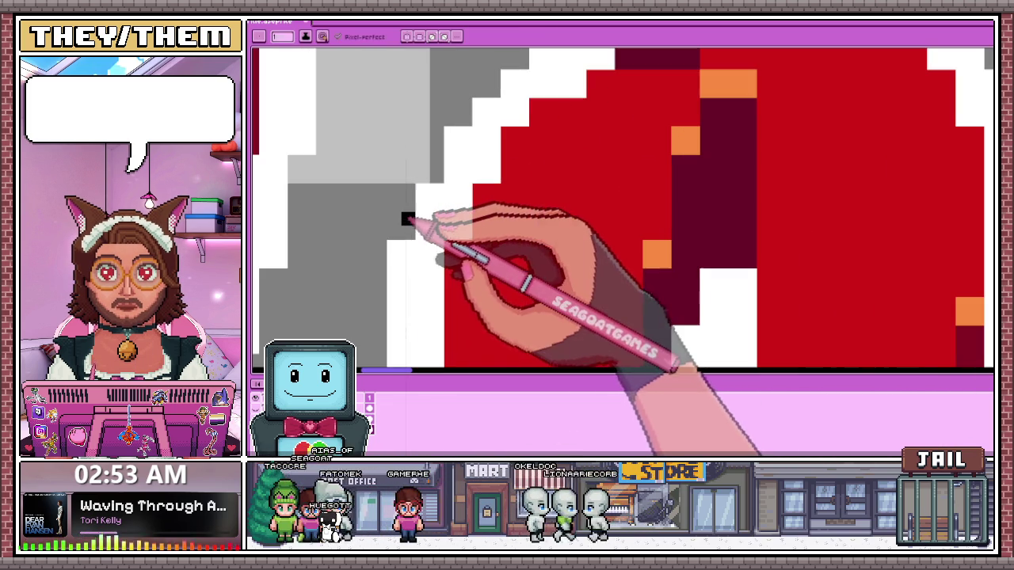
scroll(420, 198, down, 2)
scroll(424, 172, up, 1)
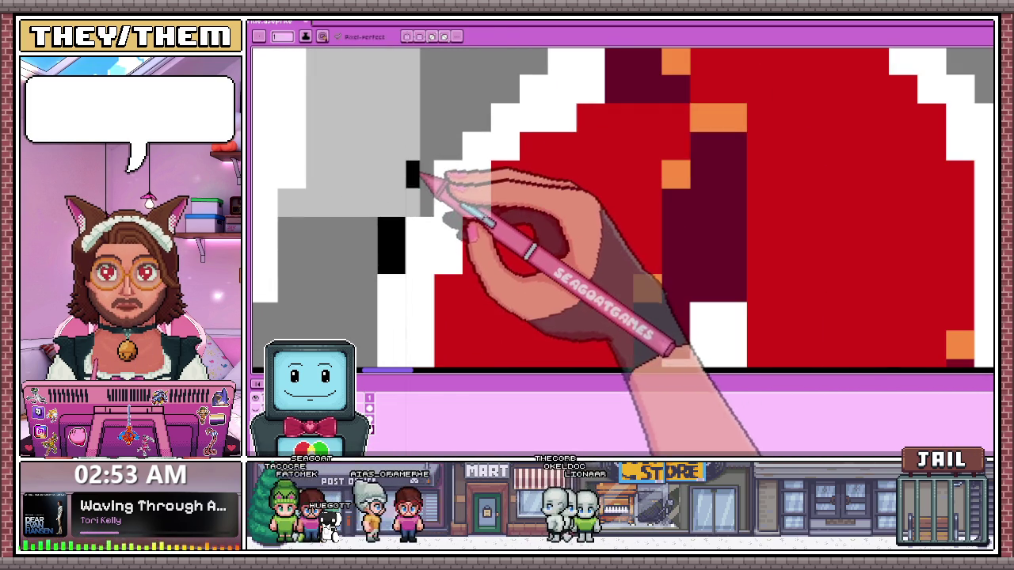
scroll(431, 204, down, 3)
scroll(433, 167, up, 2)
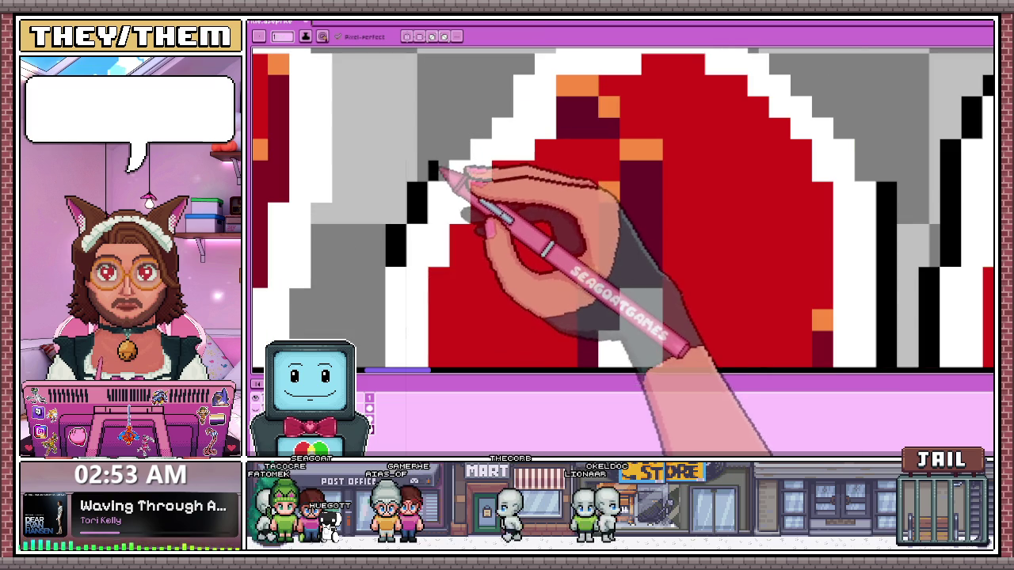
click(457, 155)
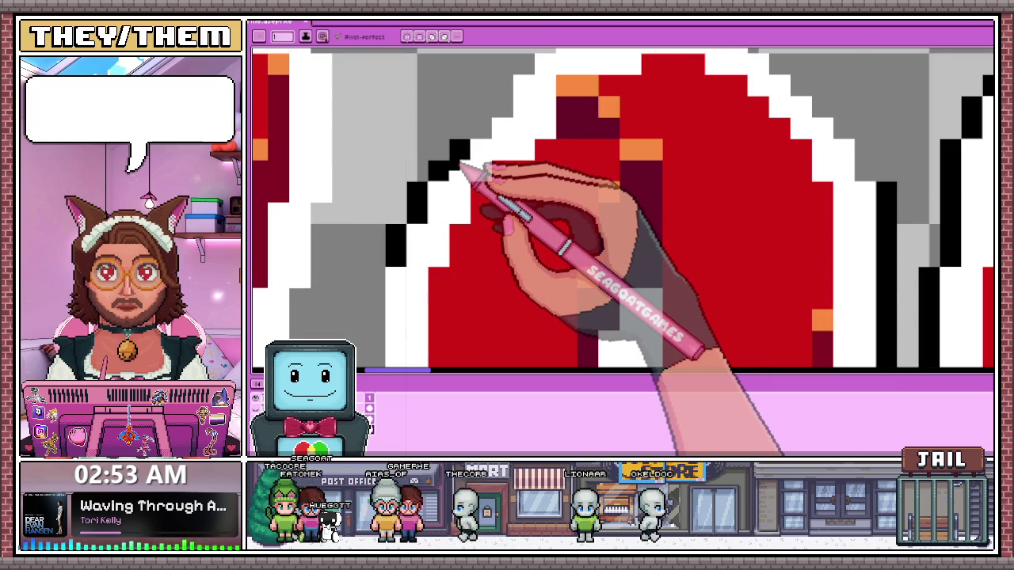
scroll(463, 170, down, 2)
scroll(464, 193, up, 3)
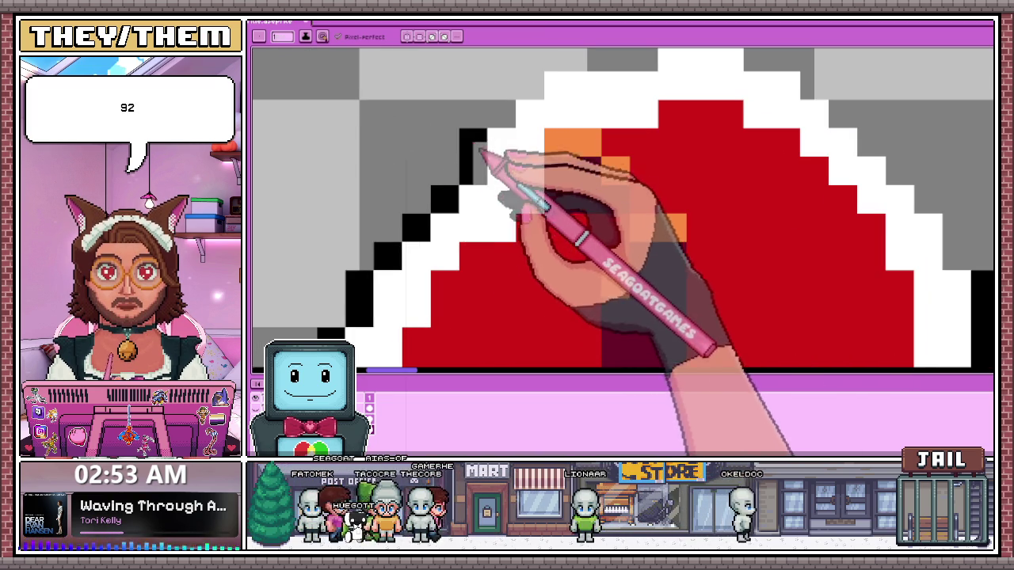
scroll(481, 152, down, 2)
scroll(483, 164, up, 2)
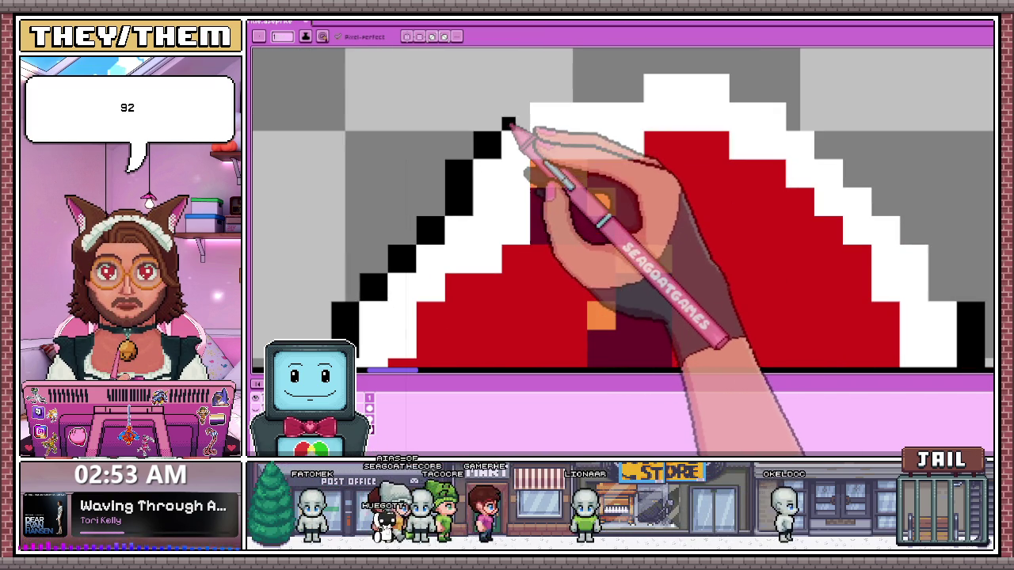
scroll(522, 125, down, 2)
scroll(547, 111, up, 2)
drag(507, 106, 600, 103)
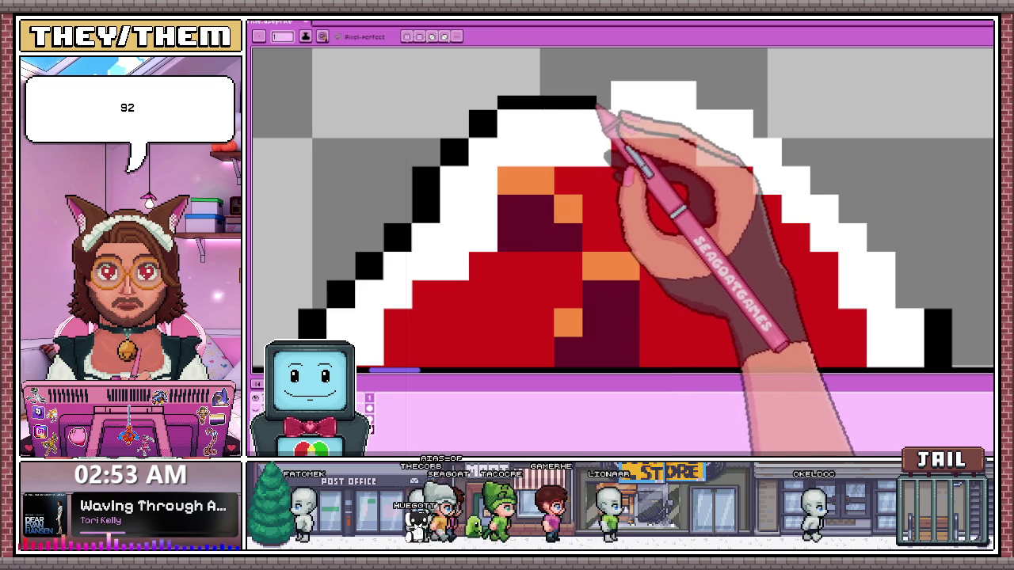
scroll(520, 113, down, 1)
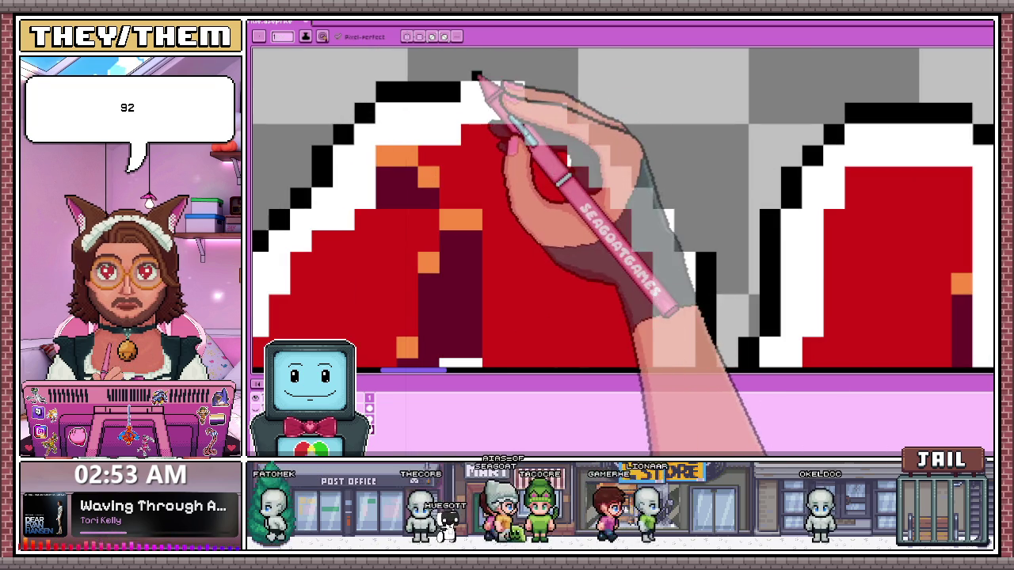
scroll(482, 87, down, 2)
scroll(488, 84, up, 2)
Fill in black pixels across the O's outline top and down its upper right side
click(486, 79)
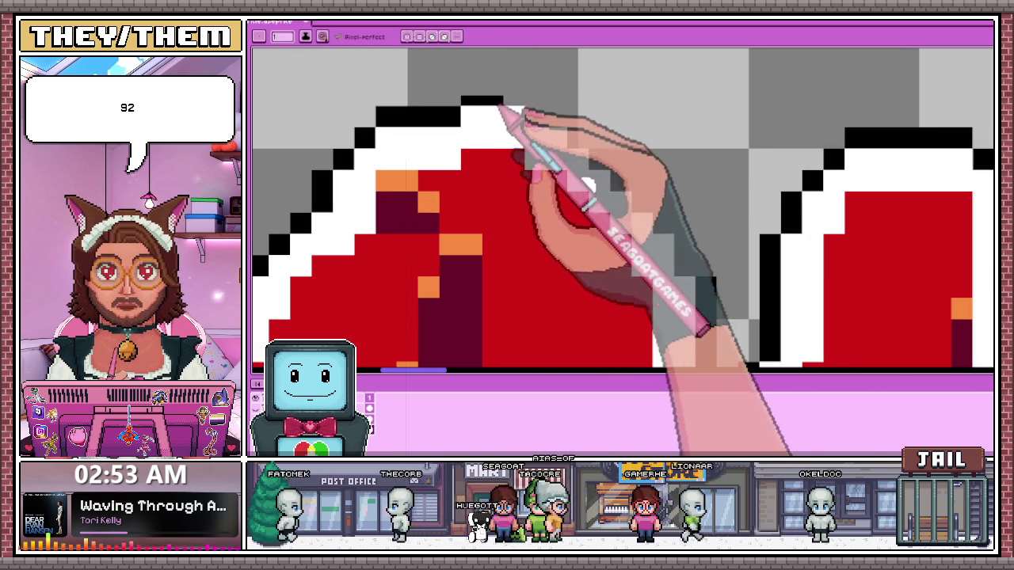
click(539, 112)
mouse_move(475, 95)
mouse_down()
mouse_move(519, 94)
mouse_move(571, 142)
mouse_up()
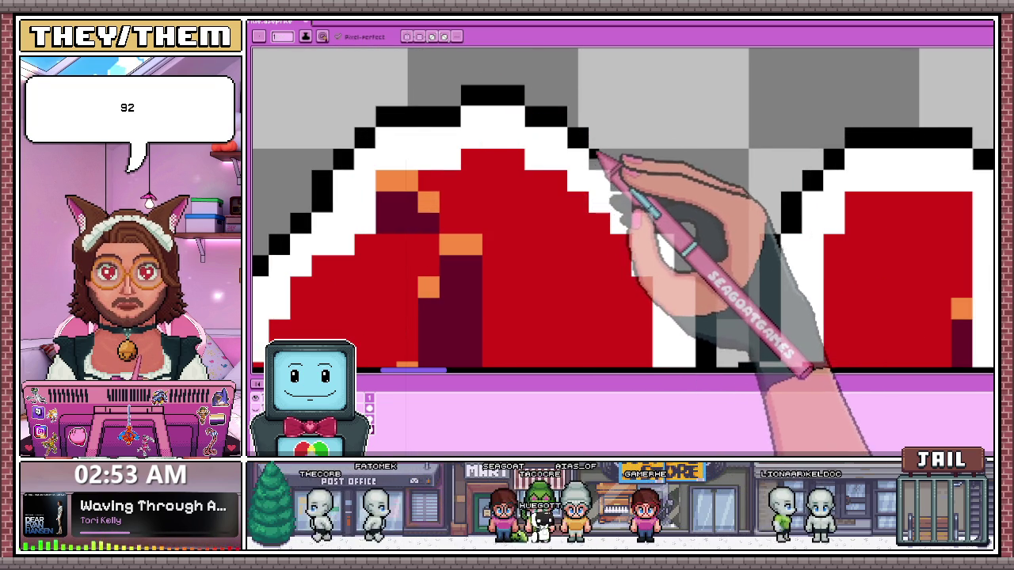
click(618, 179)
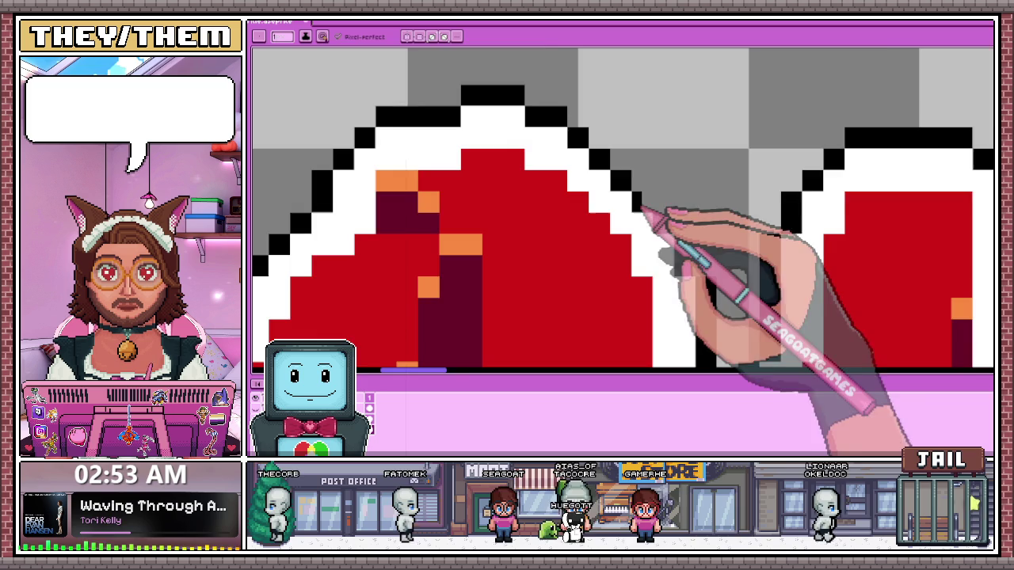
scroll(640, 212, down, 3)
scroll(656, 210, up, 3)
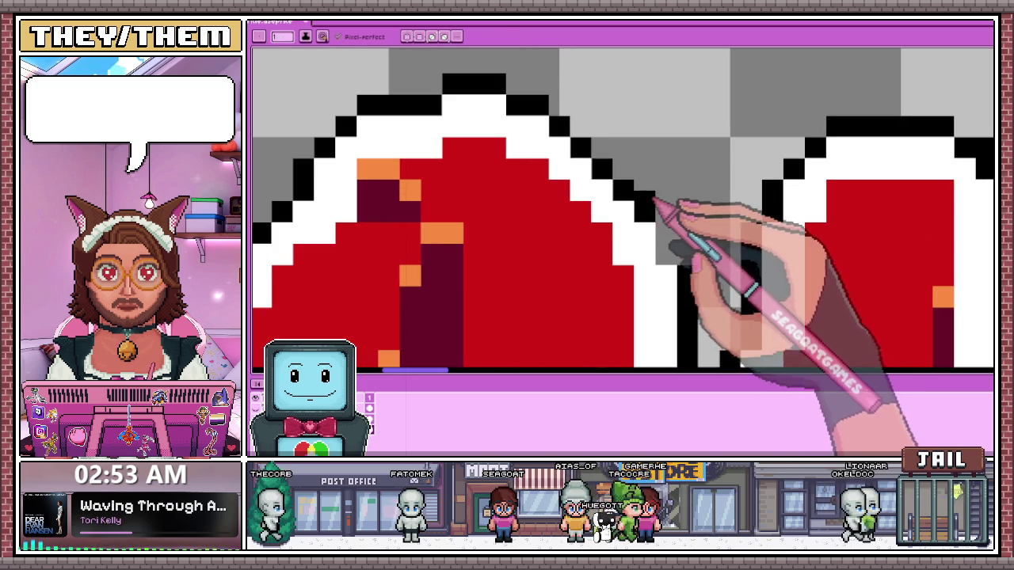
scroll(669, 144, down, 3)
scroll(670, 144, up, 2)
scroll(669, 144, up, 1)
scroll(523, 238, down, 1)
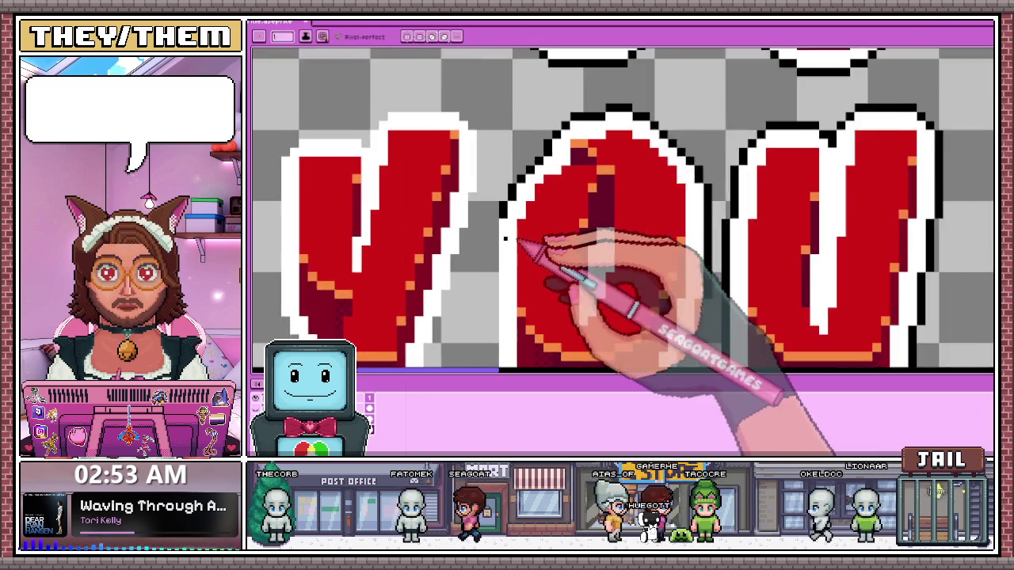
Thicken the black pixel edge under the letters' bottom white outline, adding a pixel above the outline step
scroll(524, 241, up, 1)
scroll(498, 218, down, 2)
scroll(493, 287, up, 2)
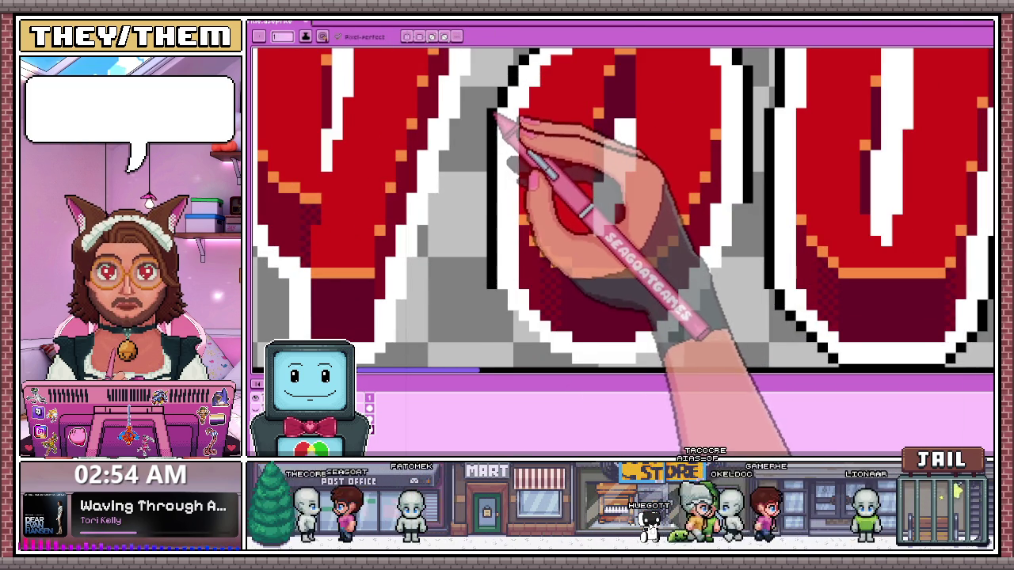
scroll(499, 293, up, 1)
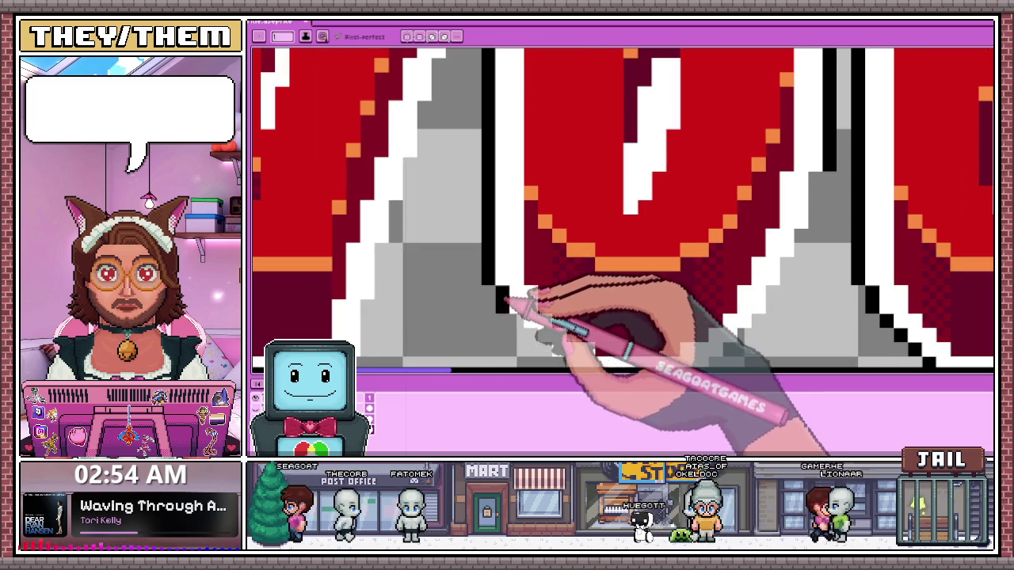
scroll(500, 304, down, 2)
scroll(507, 286, up, 3)
scroll(507, 305, down, 2)
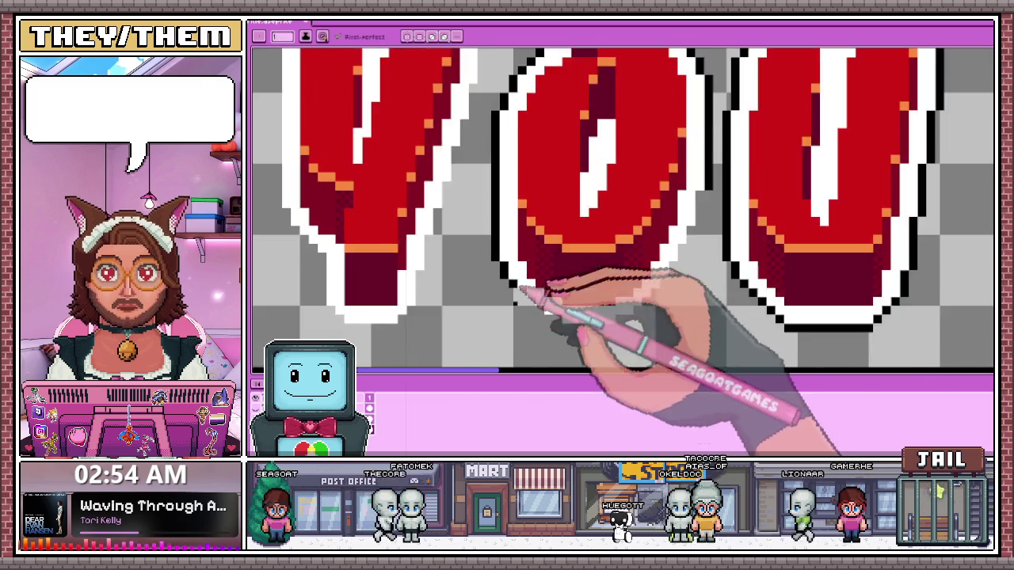
scroll(520, 273, up, 1)
scroll(537, 279, down, 2)
scroll(543, 199, up, 1)
scroll(571, 245, up, 1)
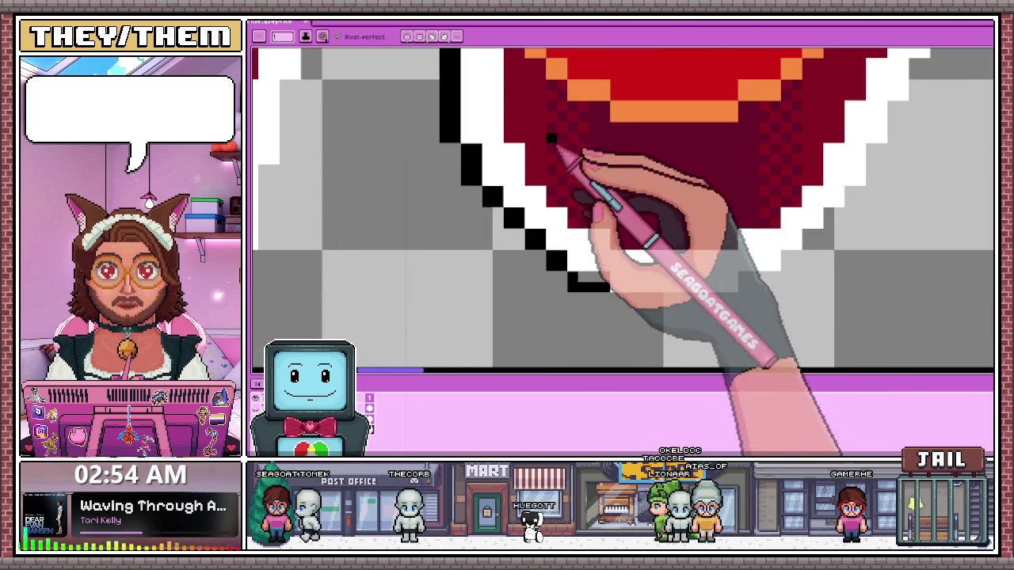
scroll(602, 237, up, 1)
scroll(623, 271, up, 1)
scroll(475, 205, down, 1)
scroll(364, 147, down, 2)
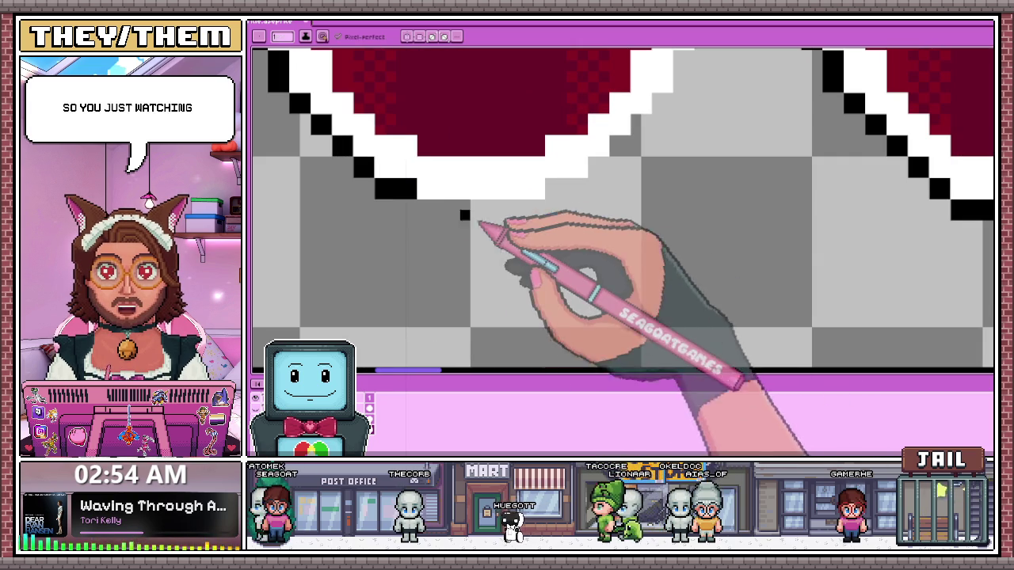
scroll(464, 219, up, 1)
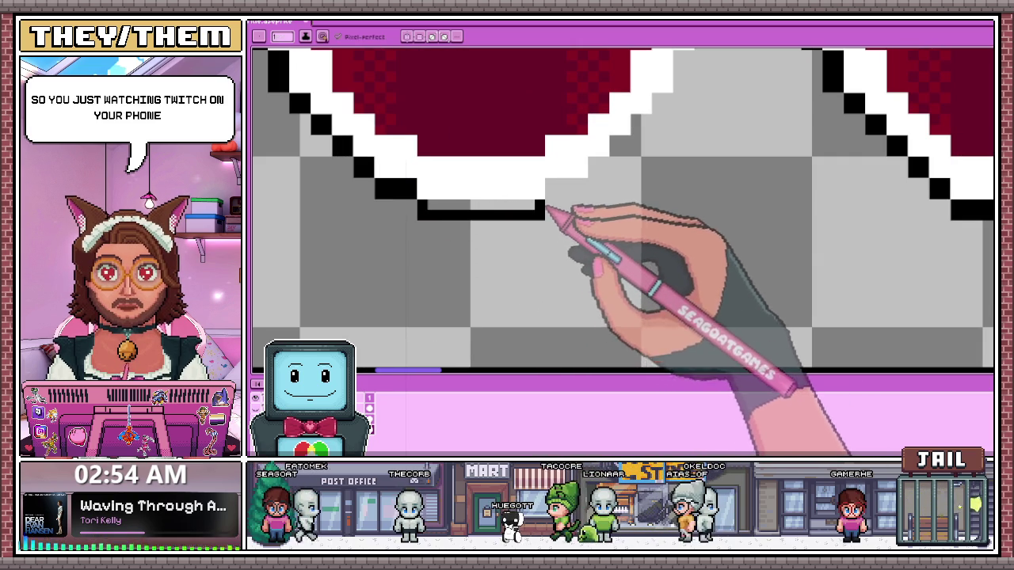
scroll(460, 210, down, 2)
scroll(464, 214, up, 3)
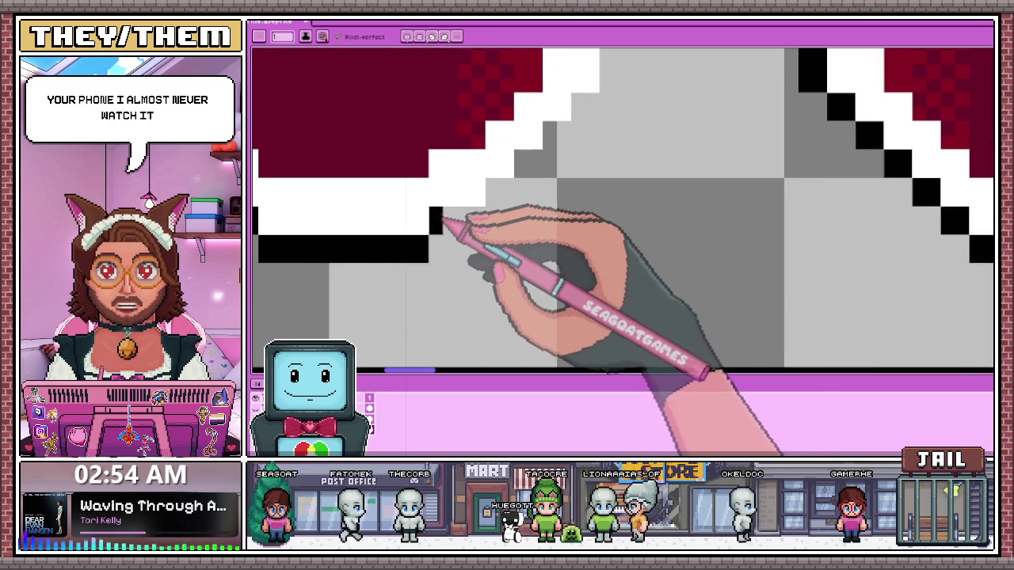
scroll(472, 212, down, 2)
scroll(482, 226, up, 2)
scroll(487, 233, up, 1)
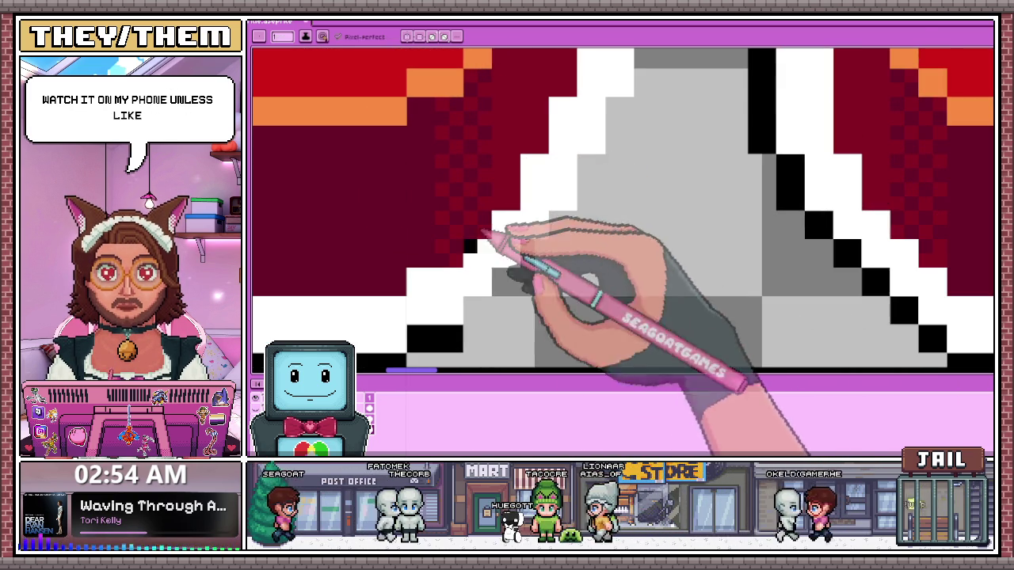
scroll(515, 269, down, 2)
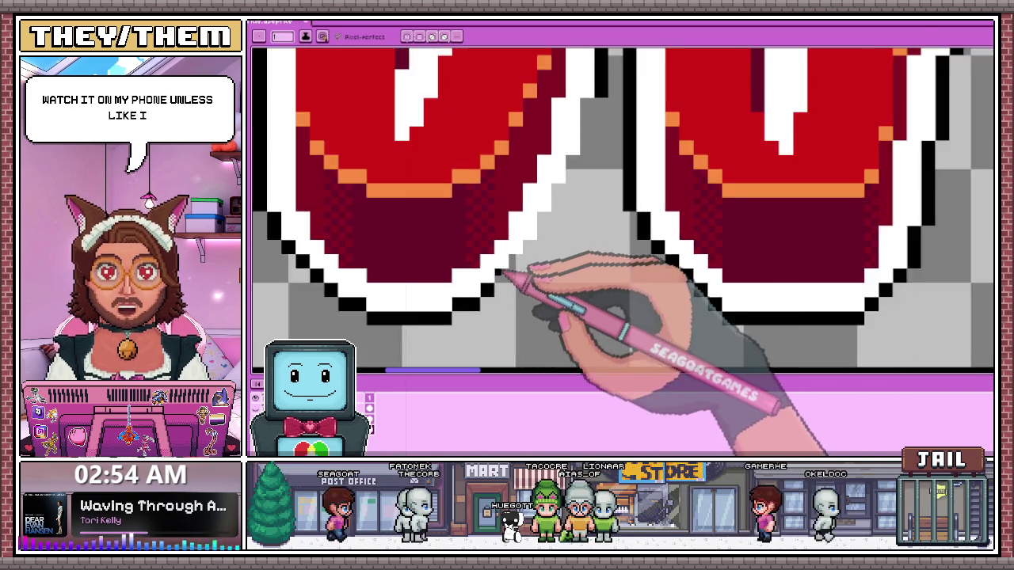
scroll(510, 273, up, 3)
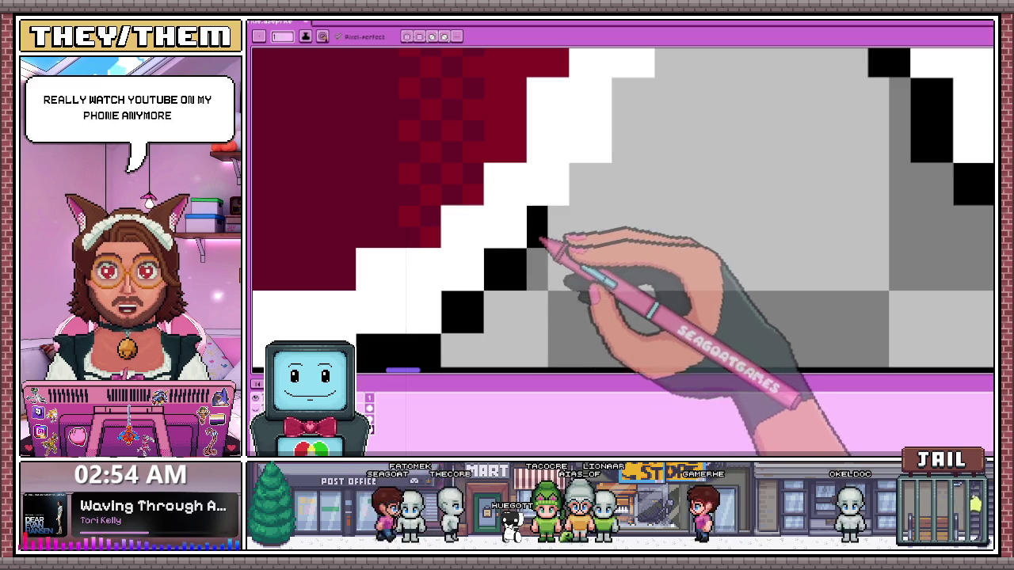
scroll(552, 237, down, 2)
scroll(552, 204, down, 2)
scroll(570, 220, up, 2)
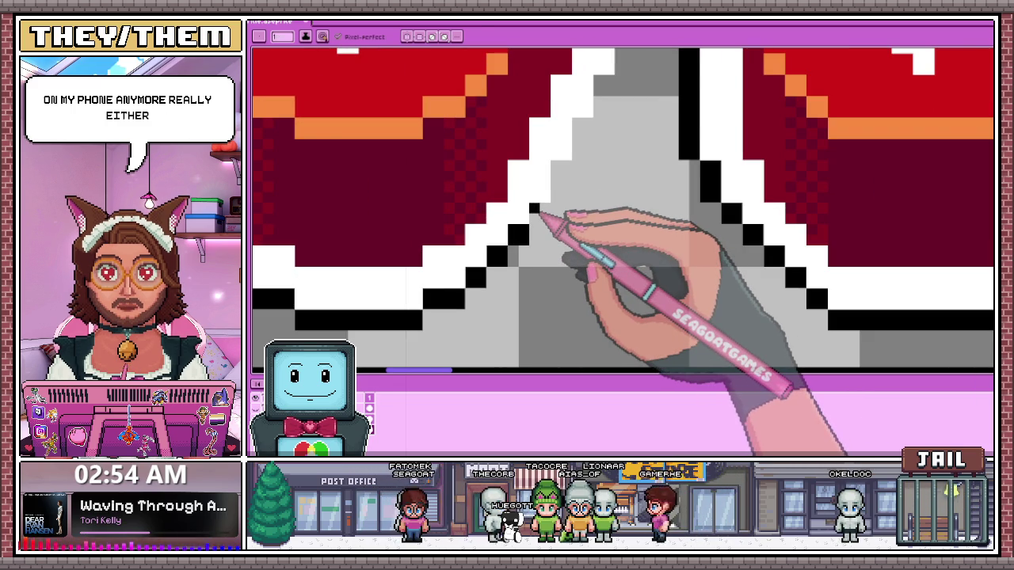
scroll(536, 212, down, 2)
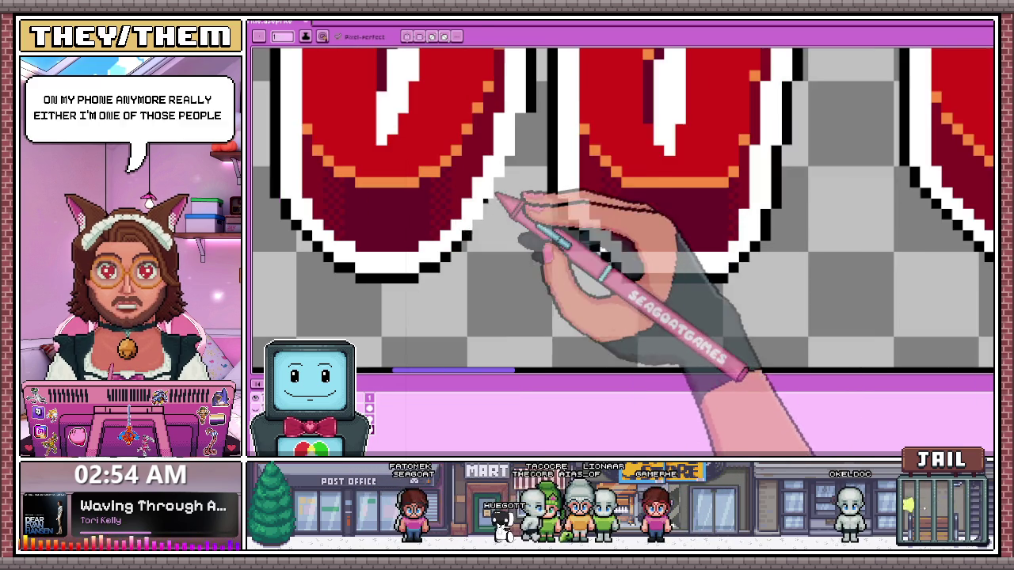
scroll(503, 199, up, 1)
scroll(475, 240, up, 1)
scroll(480, 247, down, 1)
scroll(489, 215, up, 1)
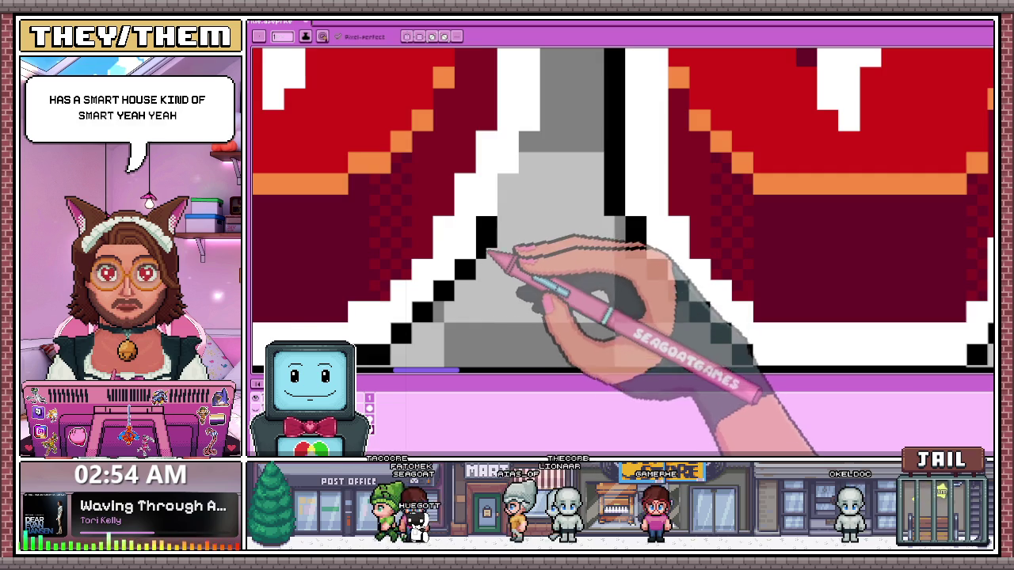
scroll(484, 270, down, 2)
scroll(507, 253, up, 2)
scroll(480, 279, down, 1)
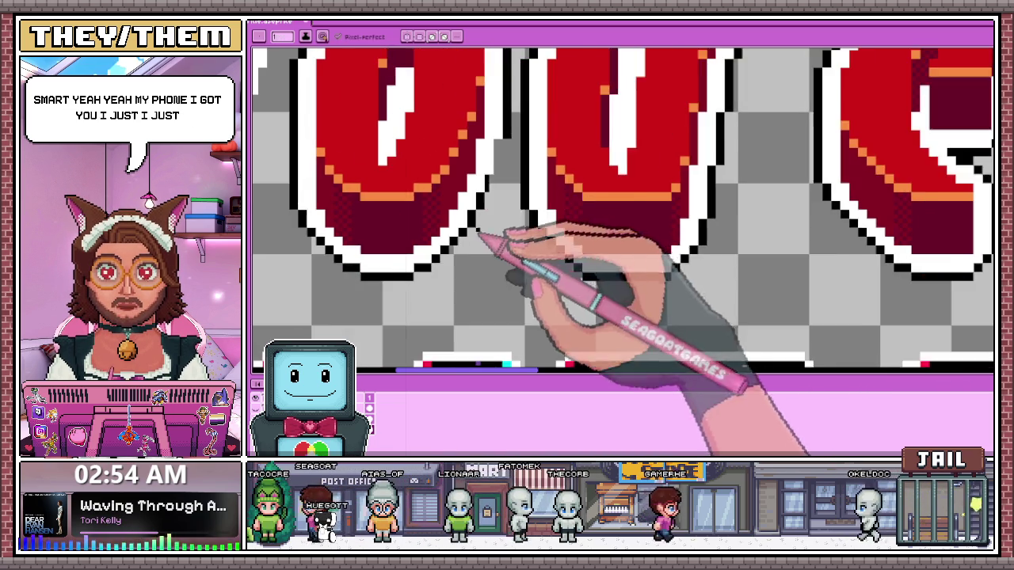
scroll(523, 152, down, 2)
scroll(495, 182, up, 1)
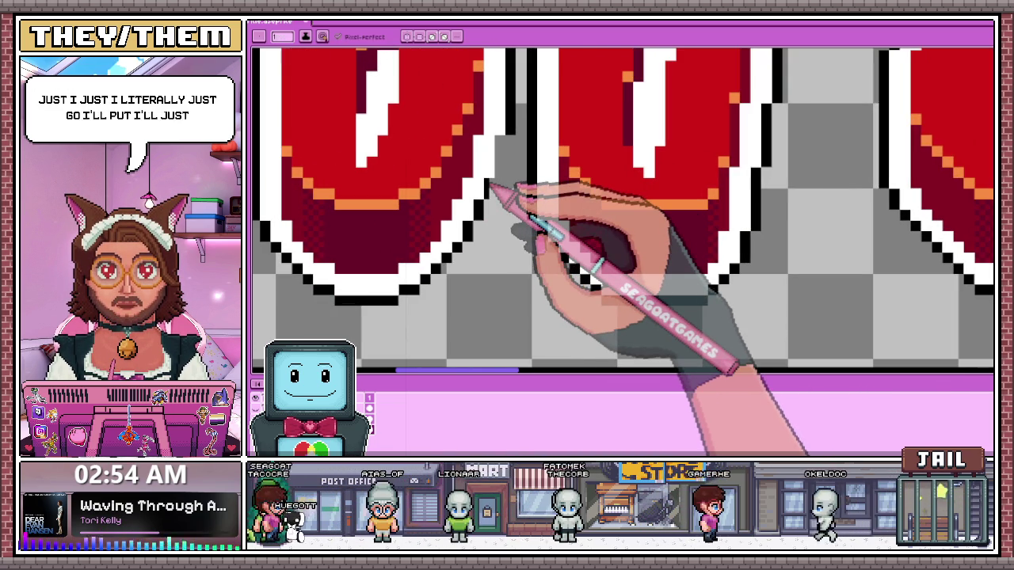
scroll(492, 190, up, 2)
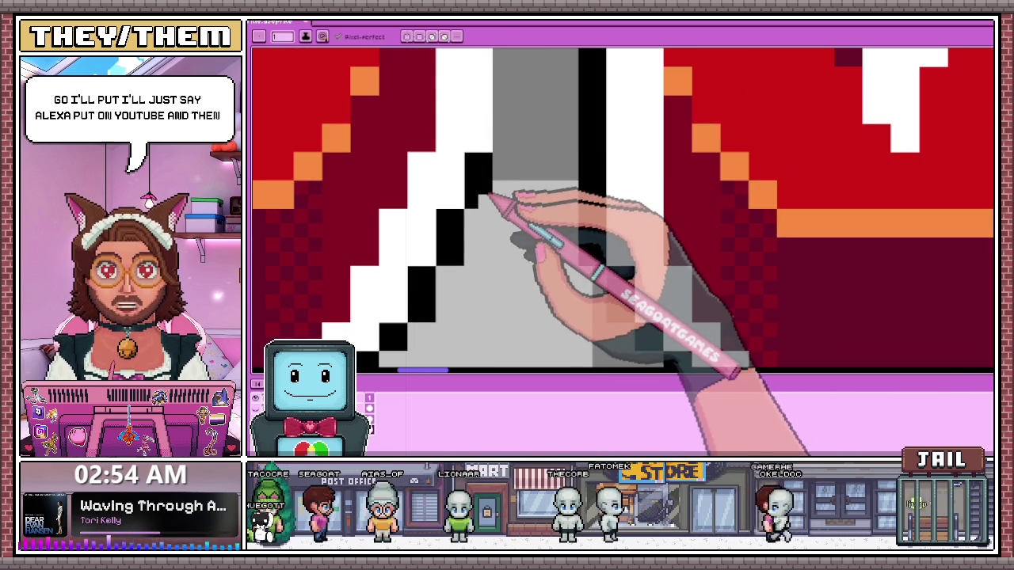
scroll(496, 198, down, 1)
scroll(491, 224, down, 1)
scroll(491, 190, up, 1)
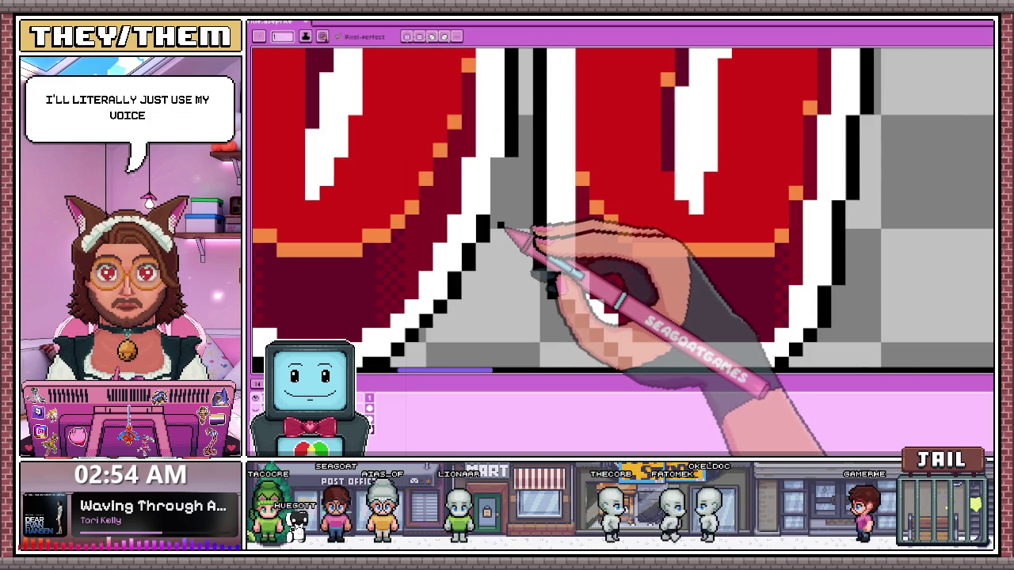
scroll(499, 168, up, 1)
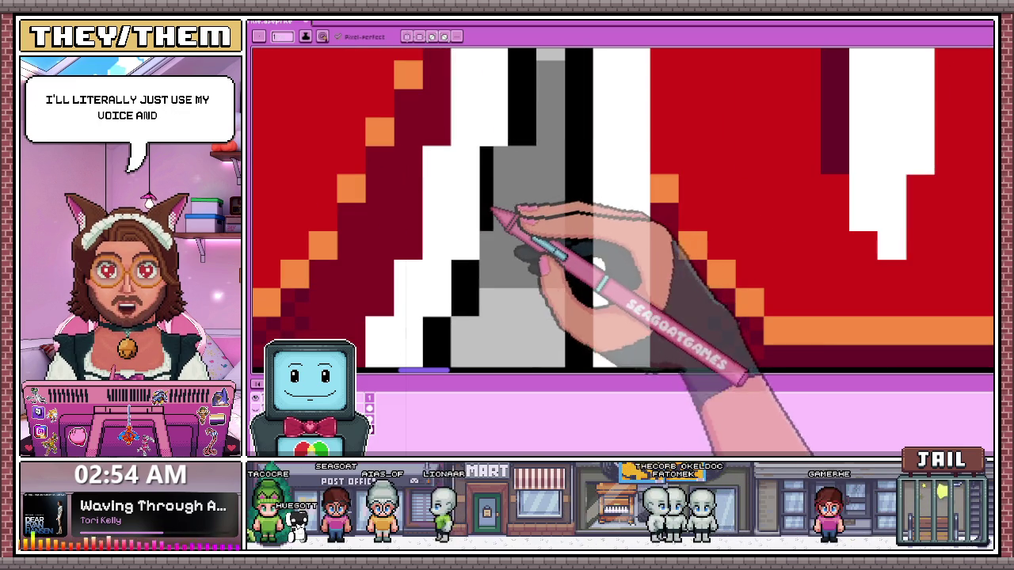
scroll(505, 176, down, 2)
scroll(521, 181, down, 2)
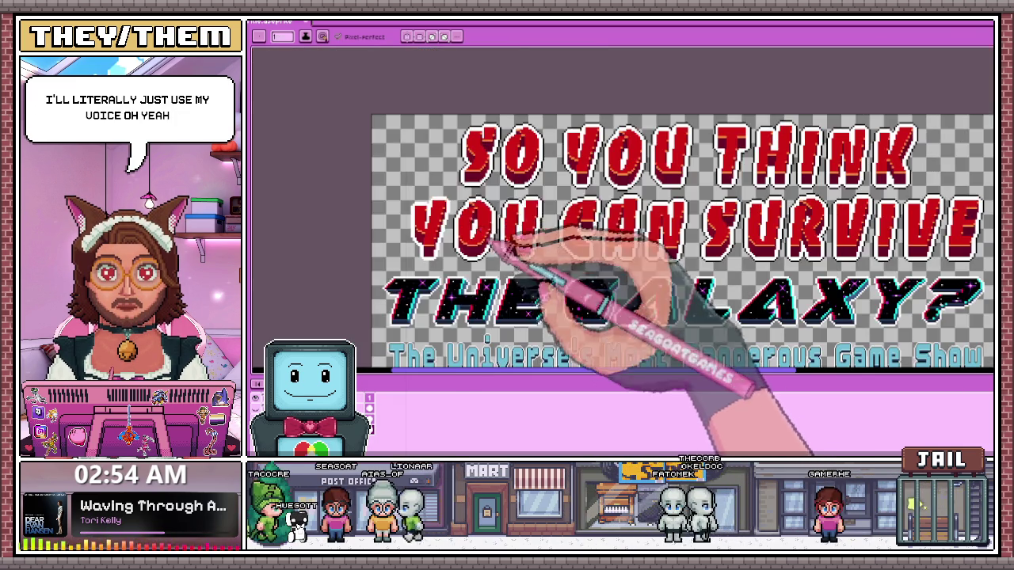
scroll(418, 221, up, 2)
scroll(485, 298, up, 1)
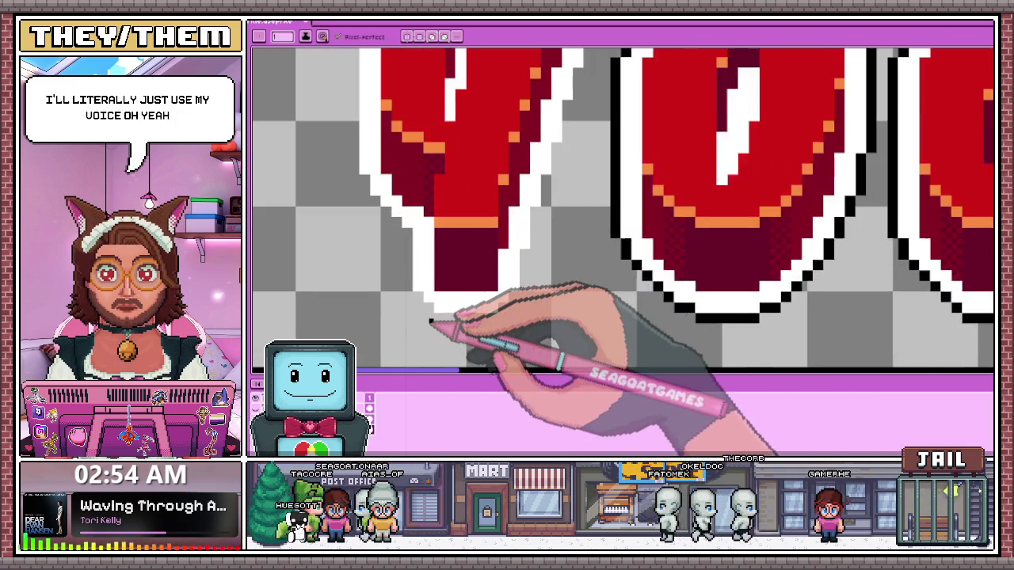
scroll(507, 313, up, 1)
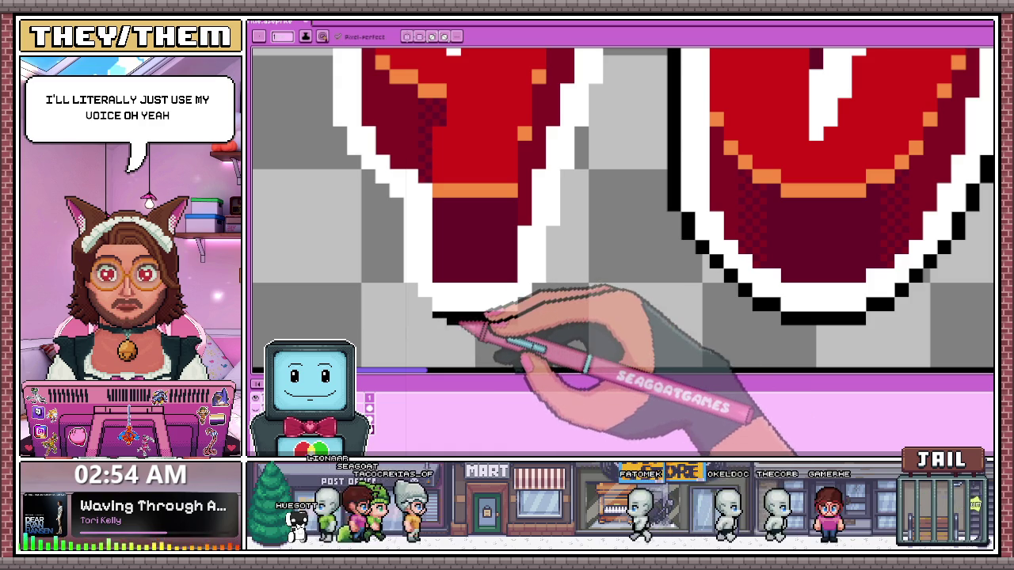
drag(519, 319, 446, 321)
scroll(542, 308, up, 1)
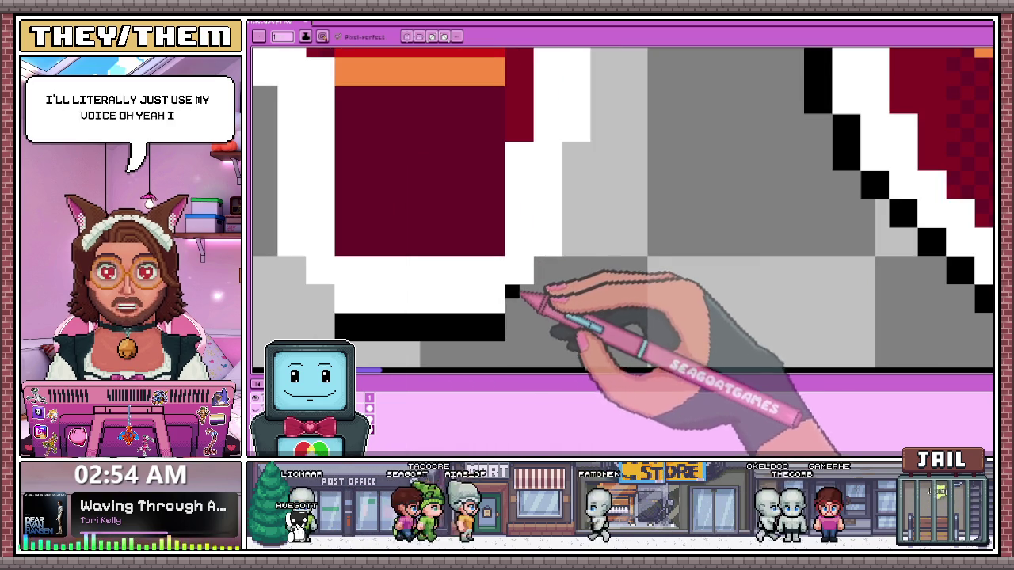
scroll(555, 294, down, 1)
scroll(515, 233, down, 1)
scroll(484, 253, up, 1)
click(479, 253)
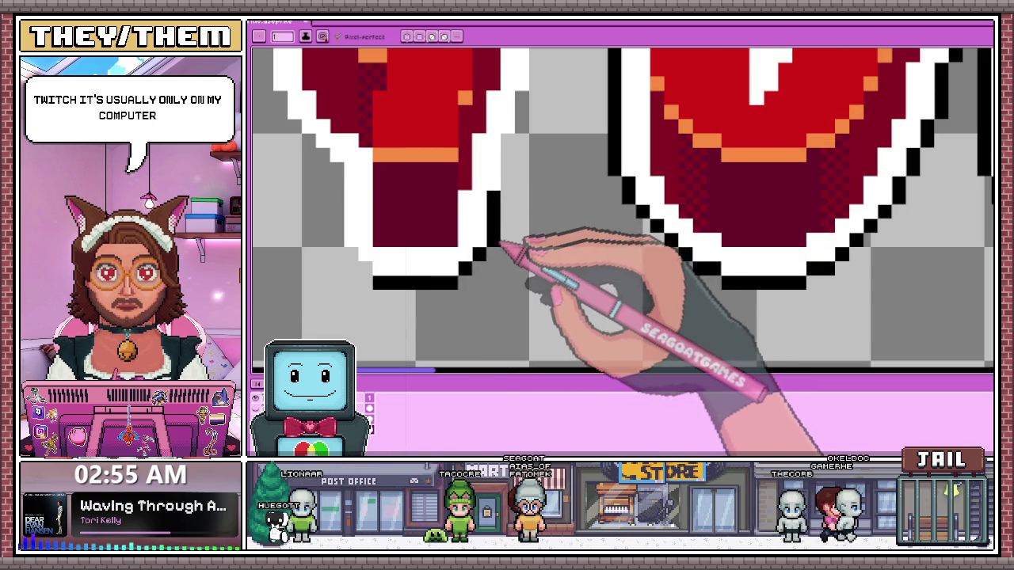
Add black stair-step pixels beside the white outline in the gap between the Y and O
scroll(501, 245, down, 1)
scroll(523, 185, up, 1)
scroll(501, 226, down, 1)
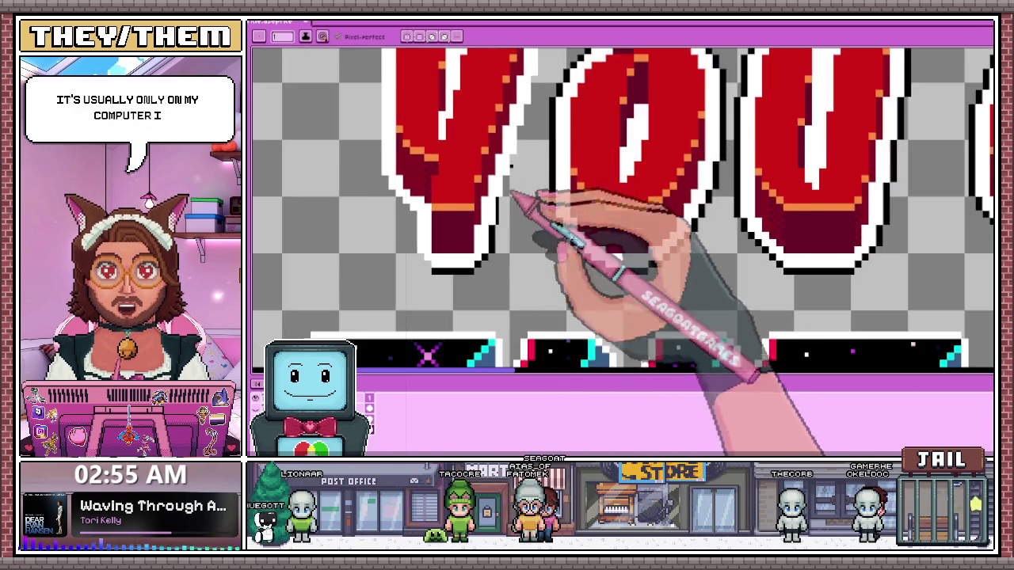
scroll(525, 198, up, 1)
scroll(497, 273, up, 1)
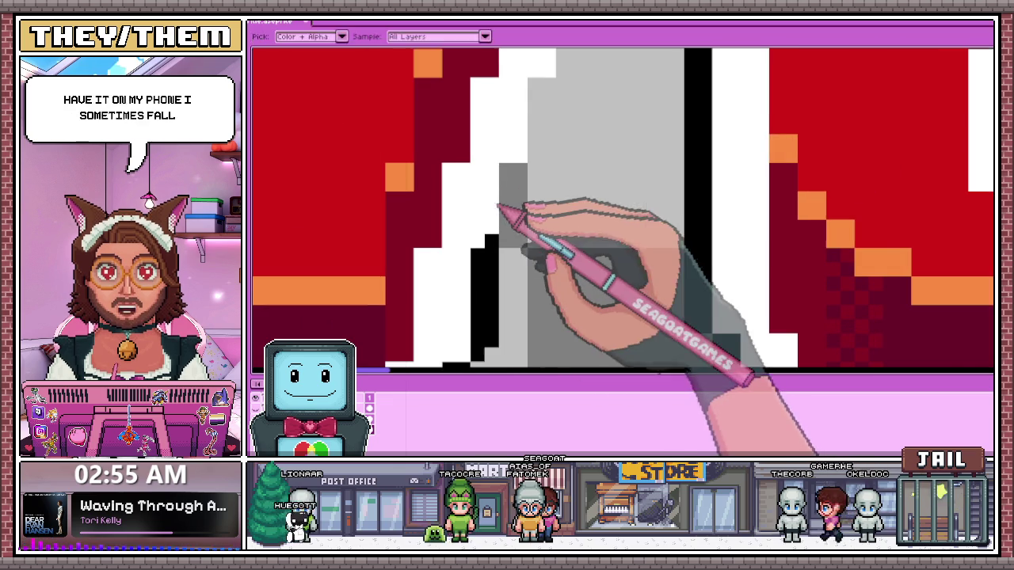
click(506, 212)
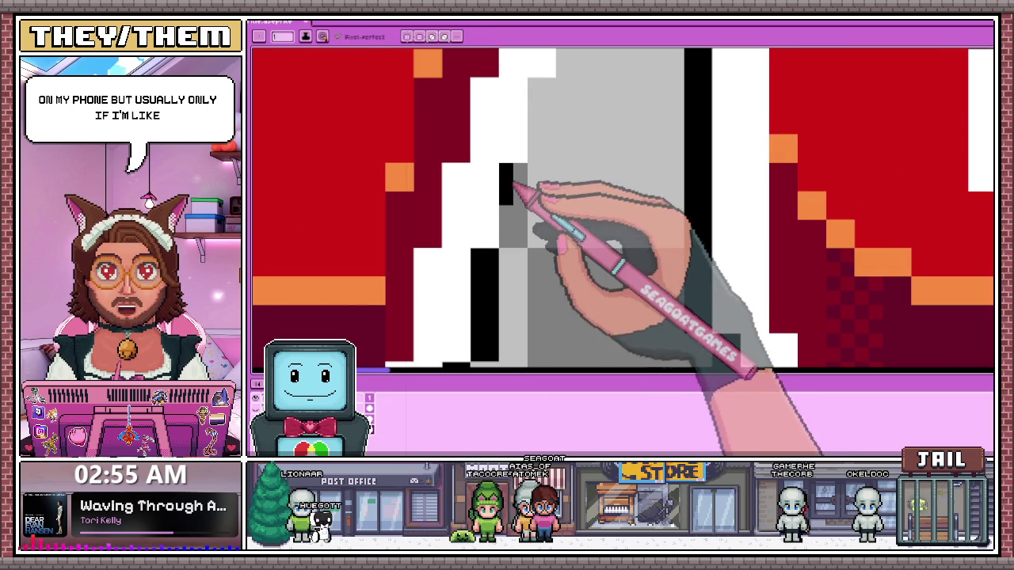
drag(513, 187, 526, 180)
scroll(524, 247, down, 2)
scroll(482, 232, down, 2)
scroll(515, 254, up, 2)
scroll(534, 208, up, 2)
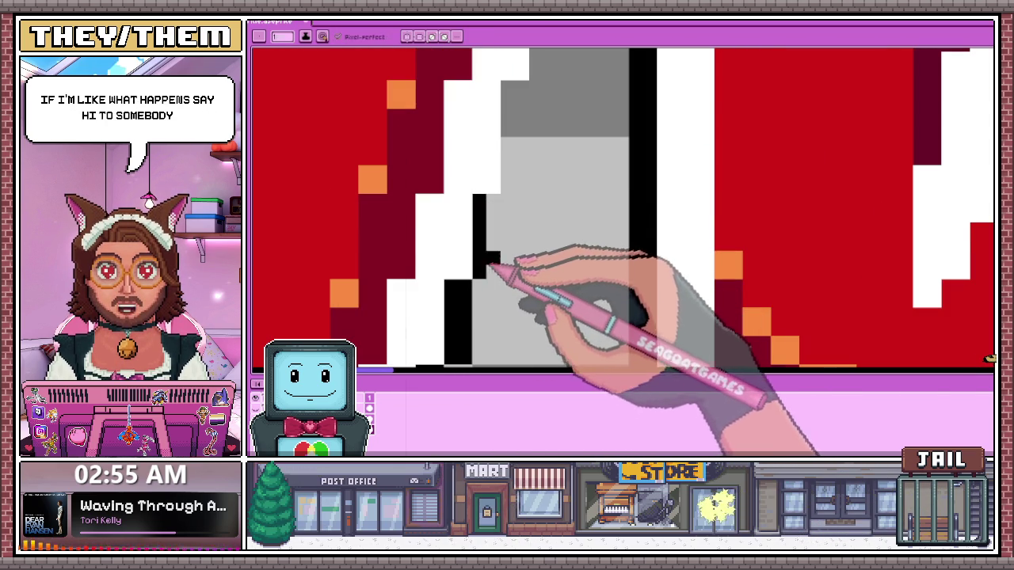
scroll(498, 209, down, 2)
scroll(509, 233, up, 2)
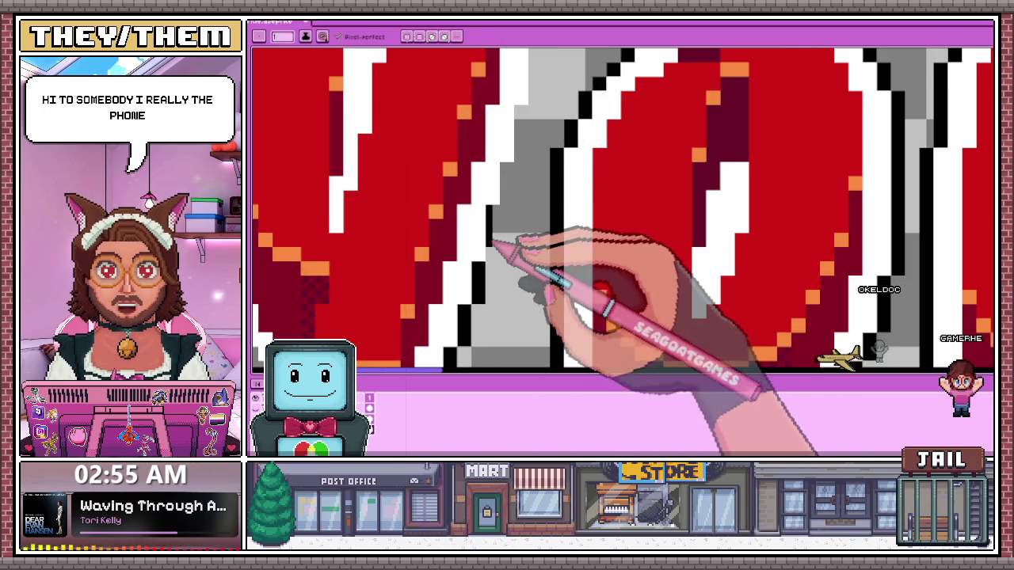
Pick black from the artwork with the Eyedropper (I) and return to the Pencil (B)
scroll(507, 224, down, 2)
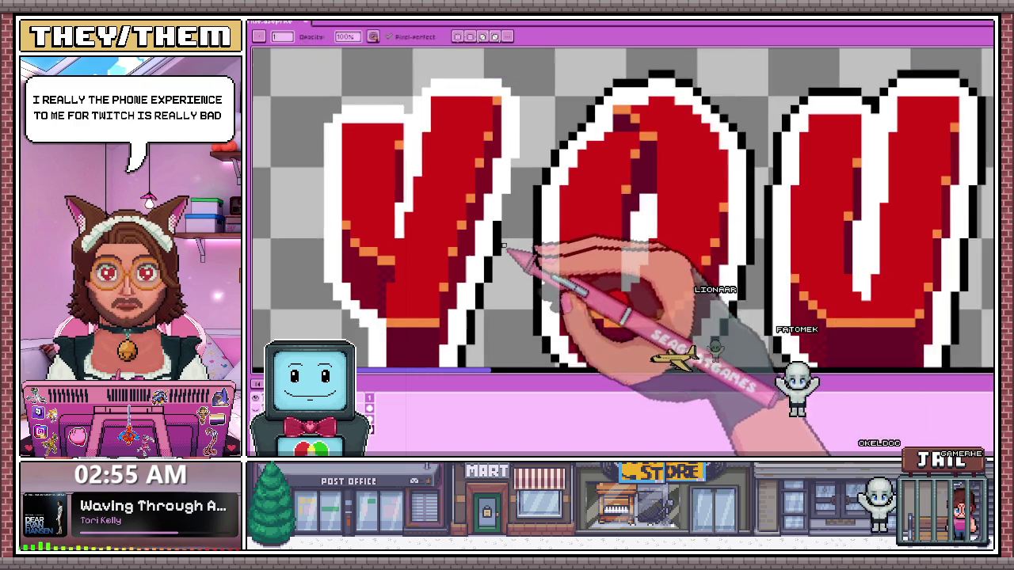
scroll(511, 208, up, 2)
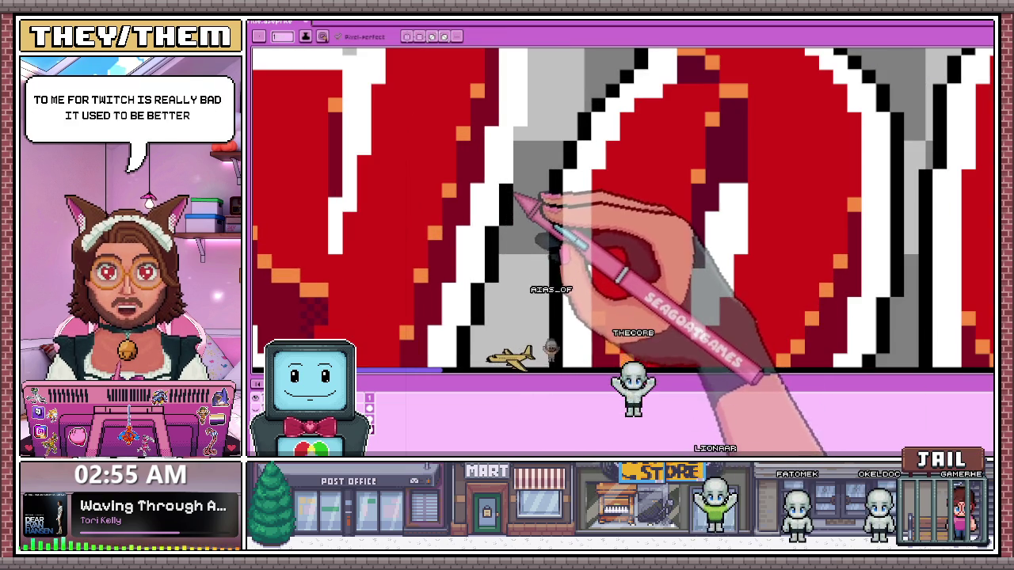
scroll(514, 192, down, 3)
scroll(516, 176, up, 1)
scroll(516, 220, up, 1)
scroll(503, 245, up, 1)
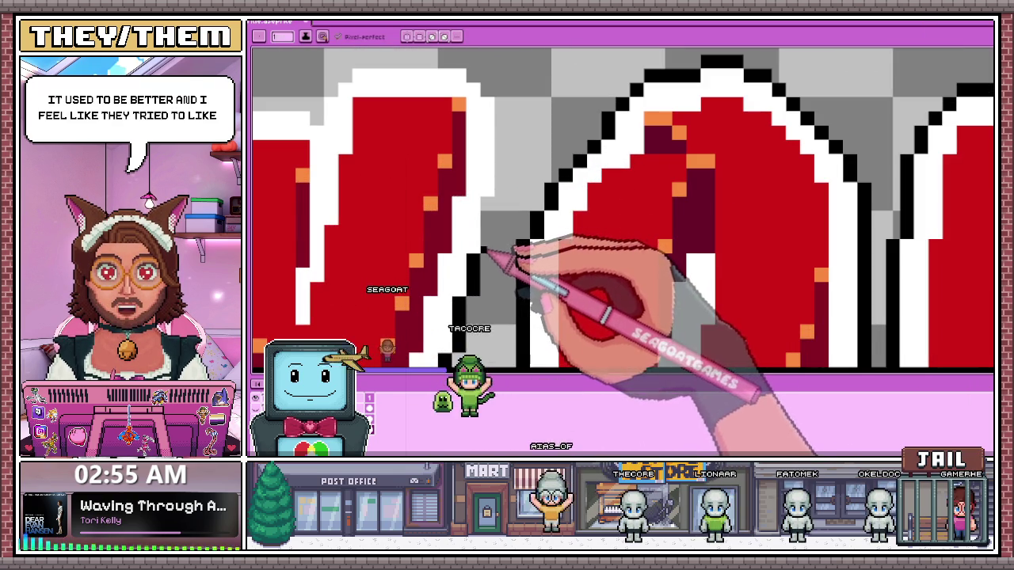
scroll(491, 252, down, 1)
scroll(493, 251, up, 1)
key(b)
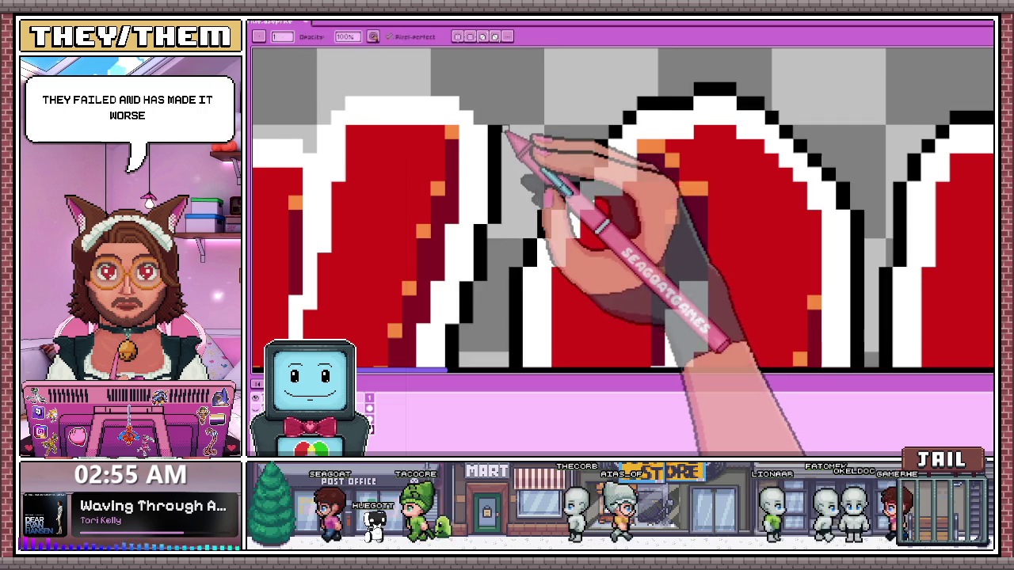
scroll(483, 111, down, 2)
scroll(515, 150, up, 2)
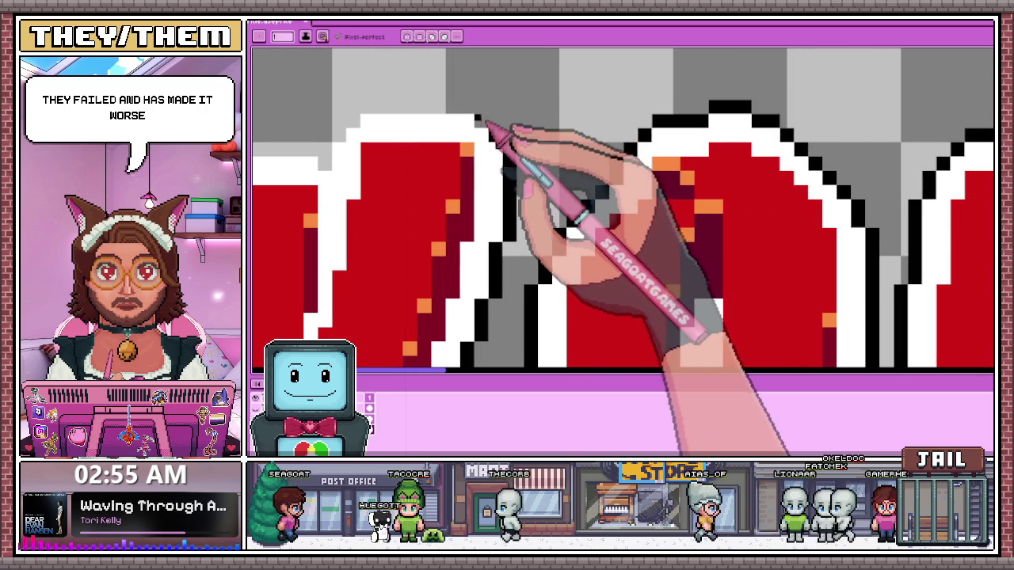
key(i)
scroll(484, 212, up, 2)
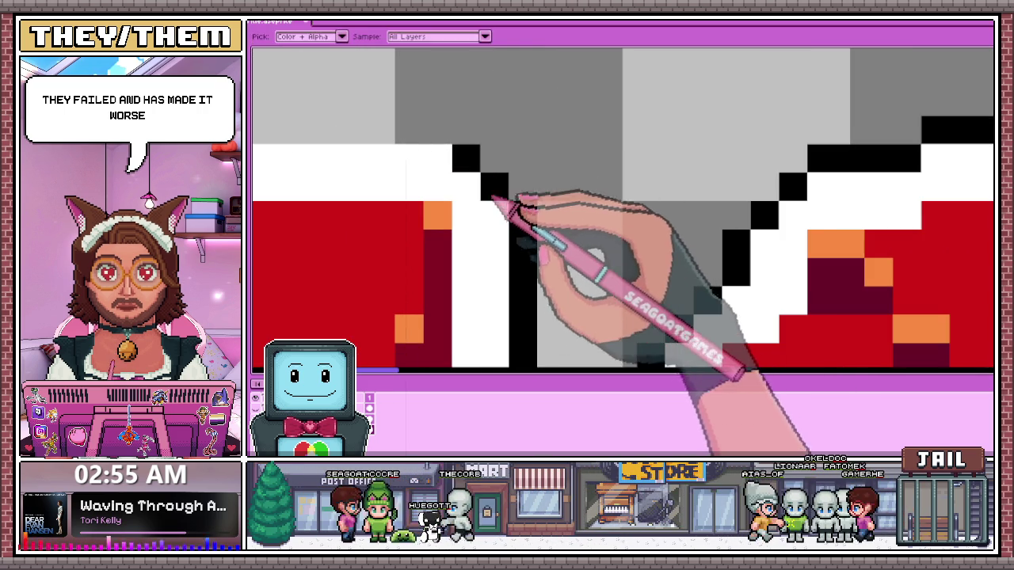
key(b)
scroll(494, 103, down, 1)
scroll(362, 163, down, 1)
scroll(396, 158, up, 1)
scroll(388, 160, up, 1)
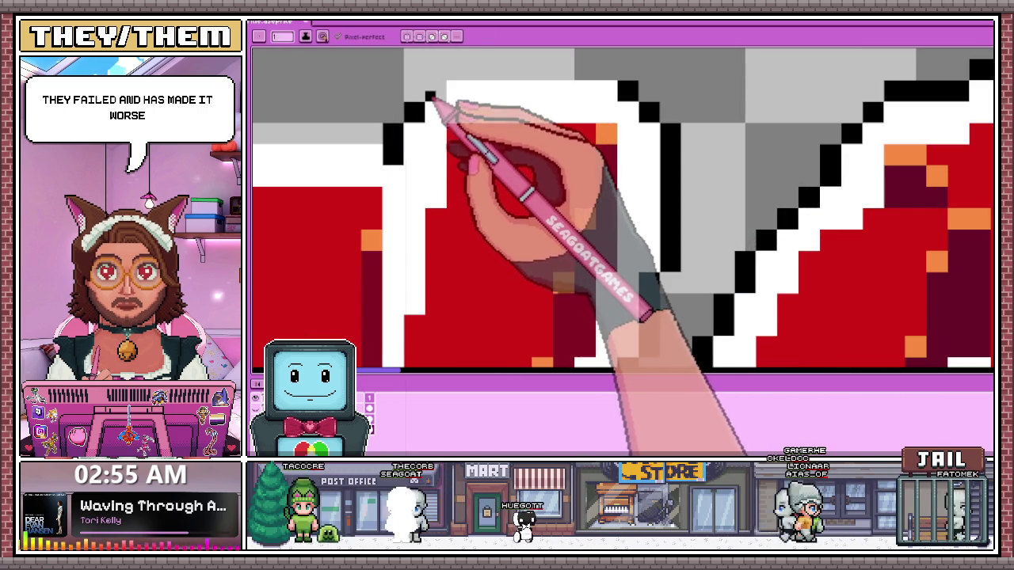
Draw black pixel edging along the tops of the white-outlined YOU letters
drag(452, 77, 614, 73)
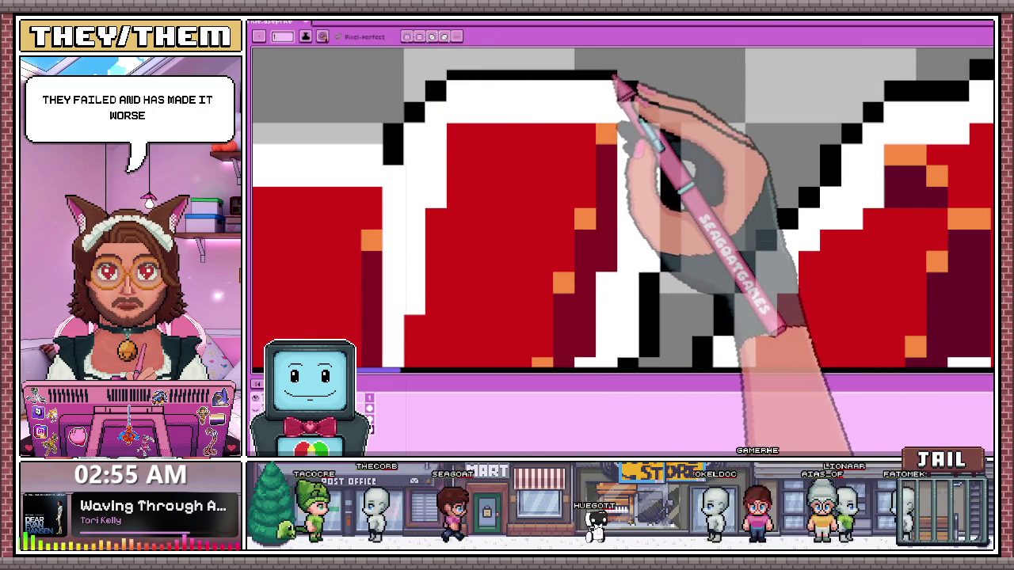
scroll(457, 79, down, 1)
scroll(396, 170, down, 1)
scroll(403, 75, up, 2)
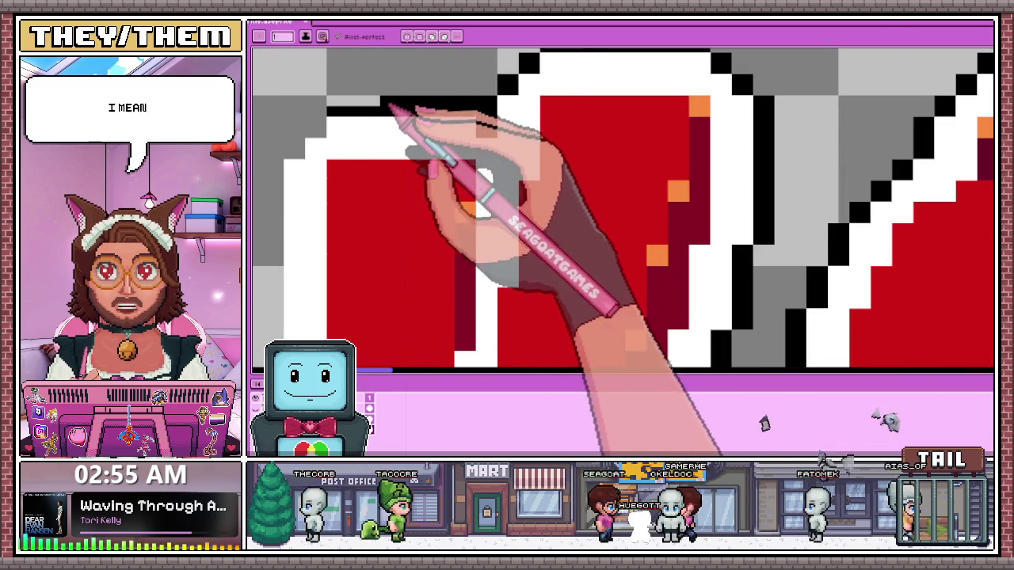
drag(389, 103, 339, 104)
scroll(340, 111, down, 2)
scroll(339, 127, up, 3)
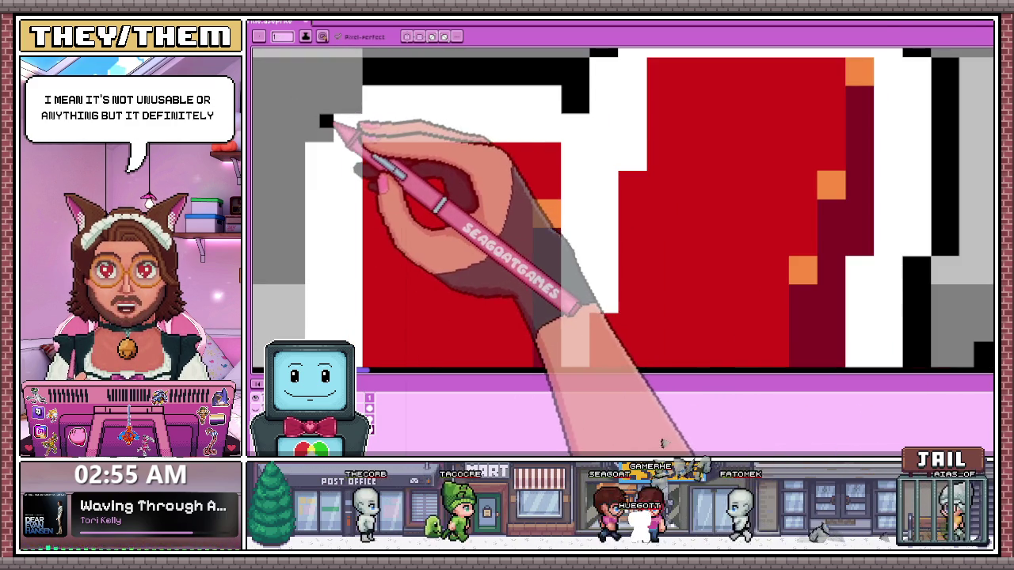
scroll(323, 141, down, 1)
scroll(321, 141, down, 1)
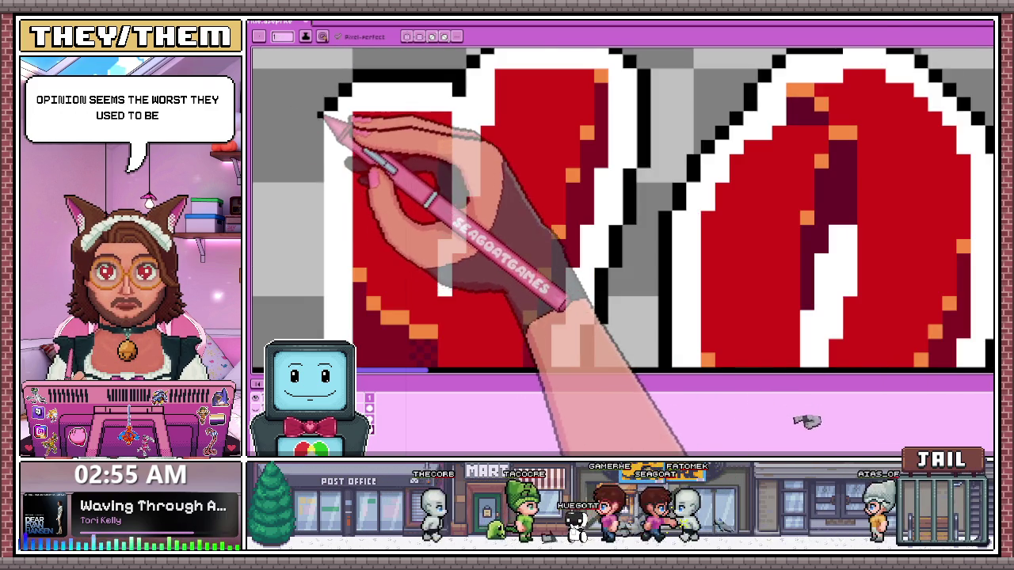
scroll(321, 142, down, 1)
scroll(320, 143, up, 1)
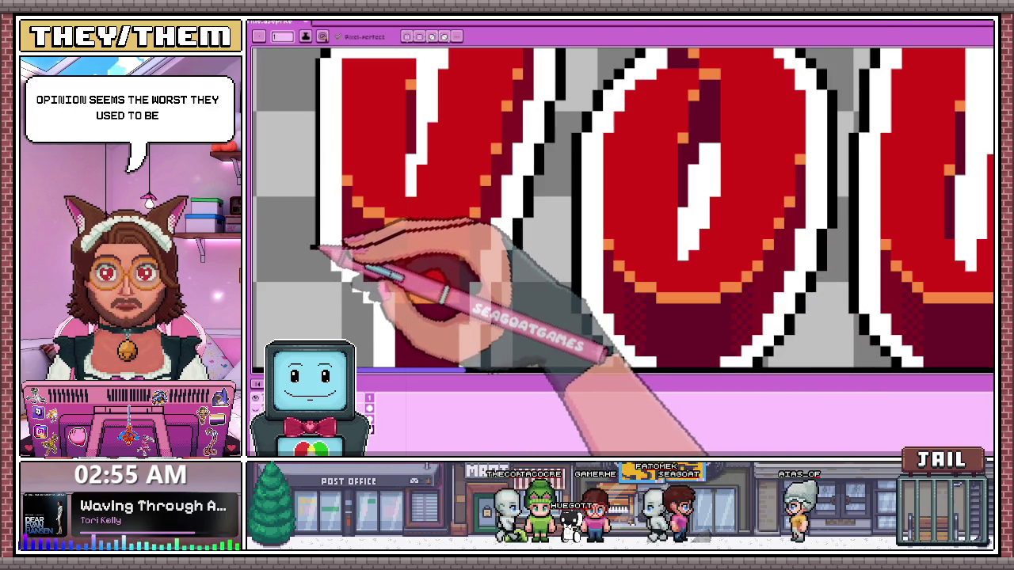
Thicken the black edge down the Y's left outline to its bottom tip
drag(317, 252, 317, 54)
scroll(317, 261, up, 1)
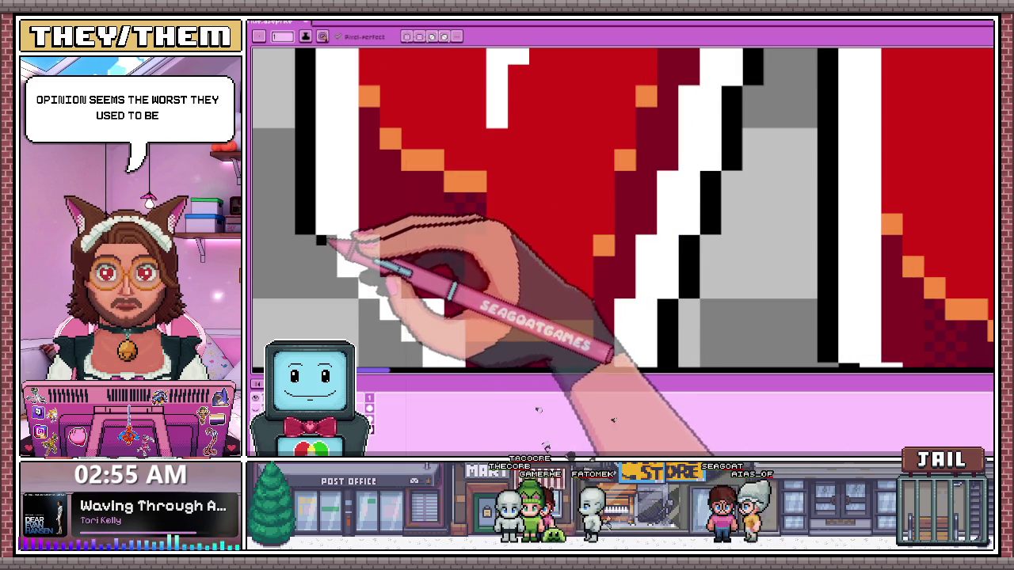
scroll(362, 267, down, 2)
scroll(497, 111, down, 1)
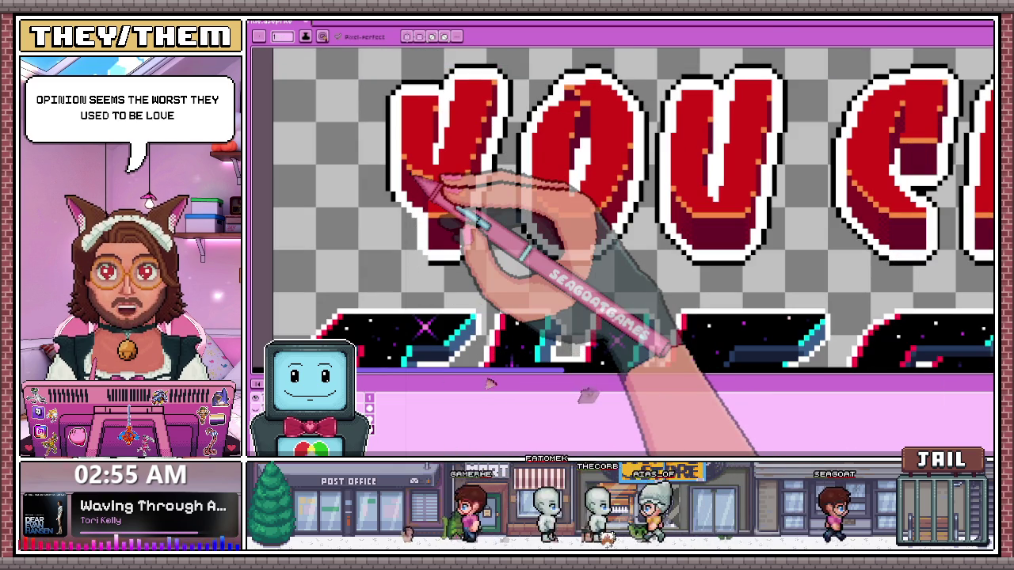
scroll(431, 257, up, 2)
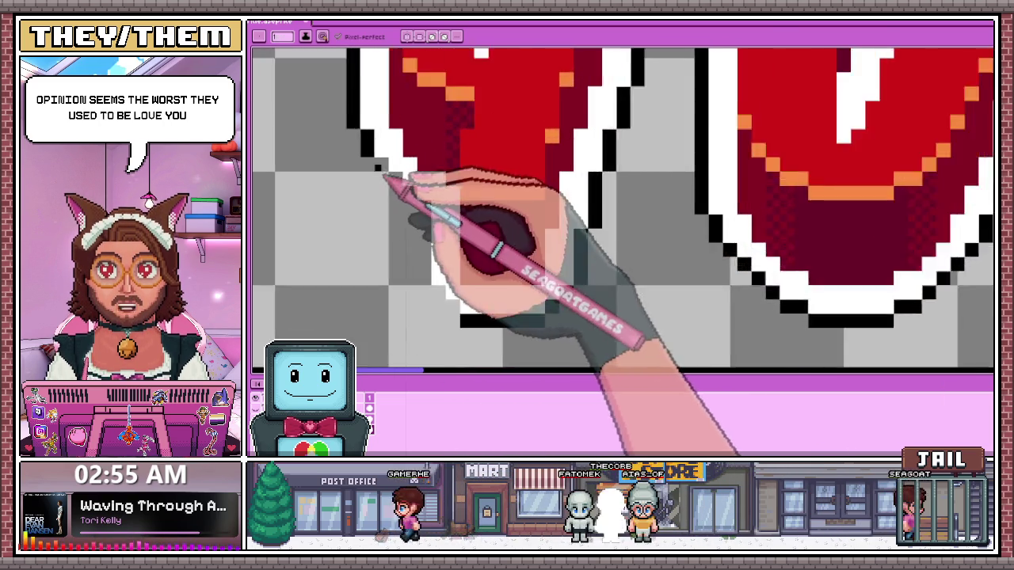
scroll(400, 171, up, 2)
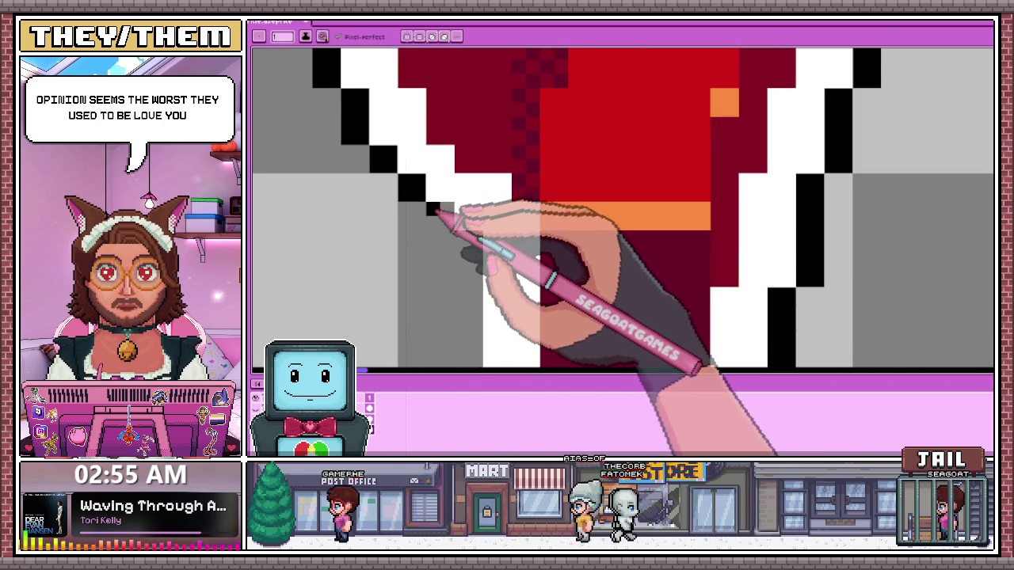
scroll(455, 218, down, 1)
scroll(453, 236, down, 3)
scroll(464, 293, up, 3)
scroll(453, 295, down, 3)
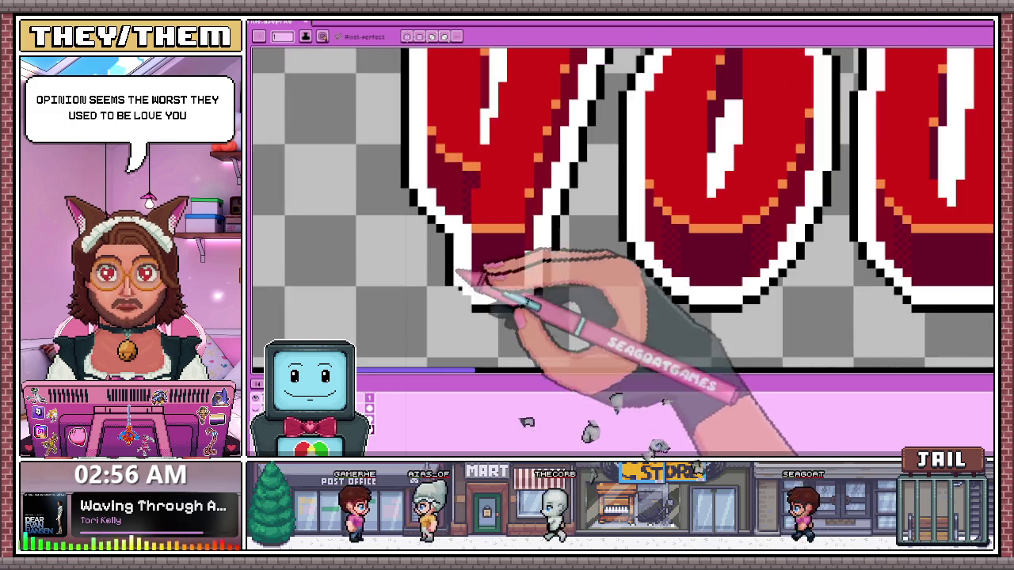
scroll(452, 226, up, 2)
scroll(458, 291, down, 3)
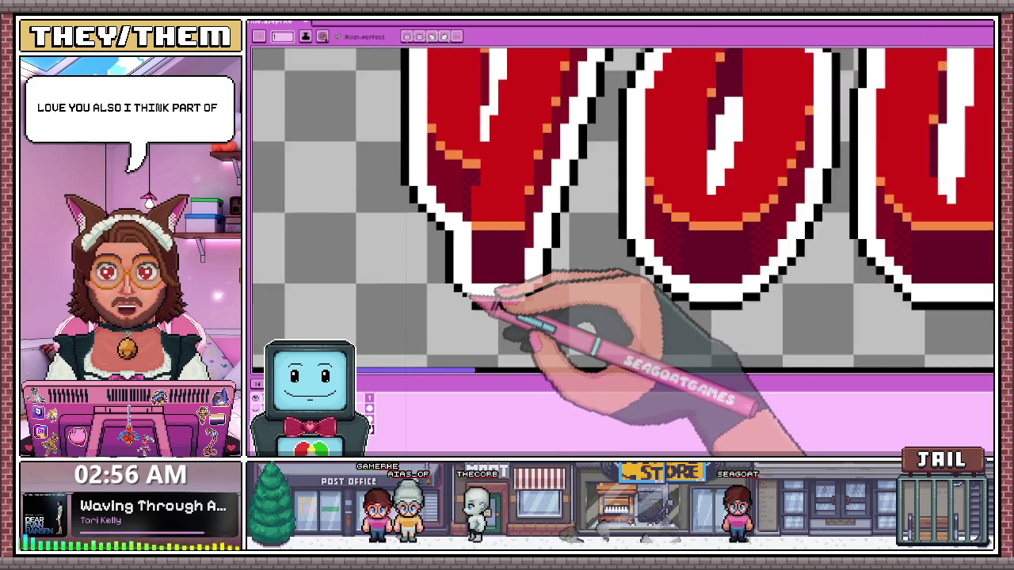
scroll(475, 301, up, 3)
scroll(474, 297, down, 1)
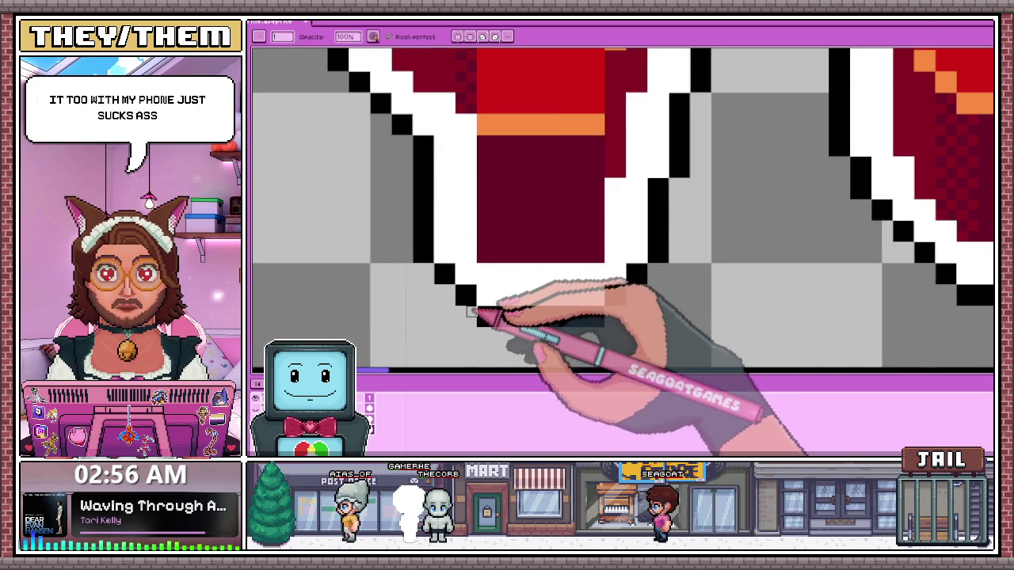
scroll(475, 293, down, 2)
scroll(483, 253, down, 2)
scroll(495, 224, up, 3)
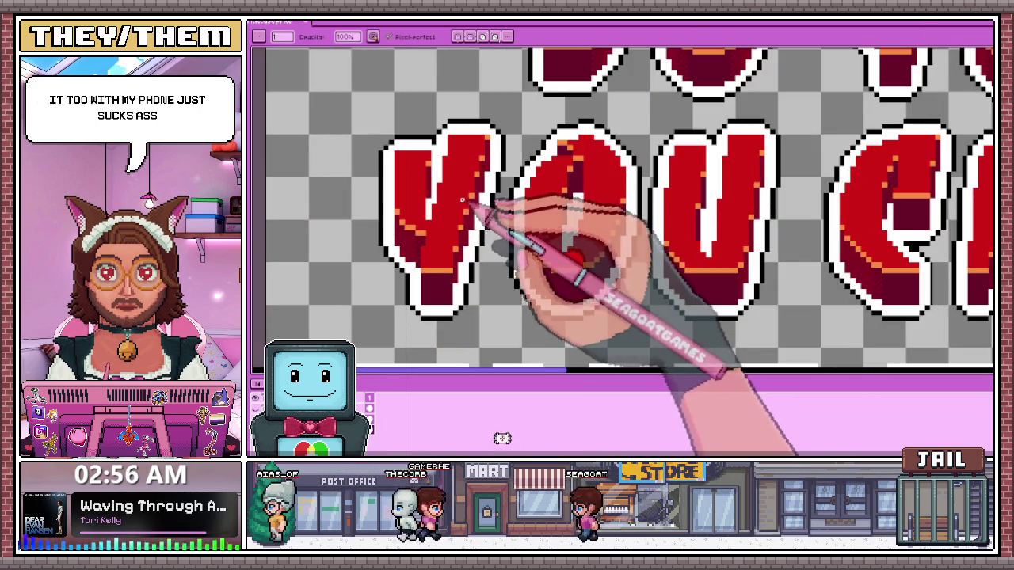
scroll(427, 210, down, 2)
scroll(432, 214, down, 2)
scroll(438, 224, up, 4)
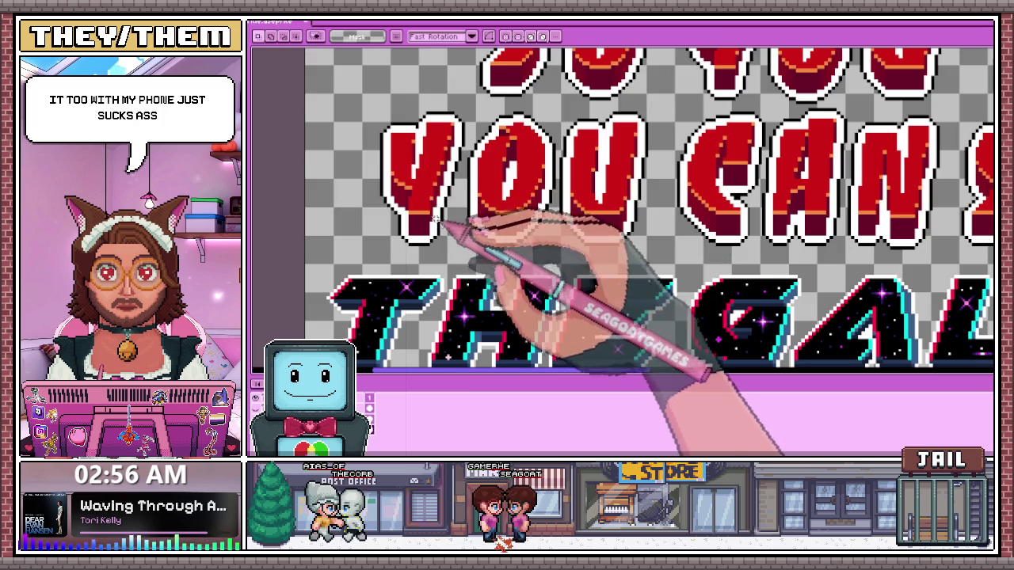
Select the 'YOU CAN SURVIVE' row with the marquee to centre it, then save with Ctrl+S
scroll(394, 156, up, 2)
scroll(476, 161, up, 2)
scroll(464, 147, up, 3)
scroll(464, 199, down, 3)
scroll(426, 249, down, 2)
mouse_move(357, 143)
mouse_down()
mouse_move(417, 287)
mouse_move(464, 321)
mouse_up()
scroll(417, 286, up, 2)
scroll(418, 287, up, 1)
scroll(464, 306, down, 2)
scroll(493, 283, down, 3)
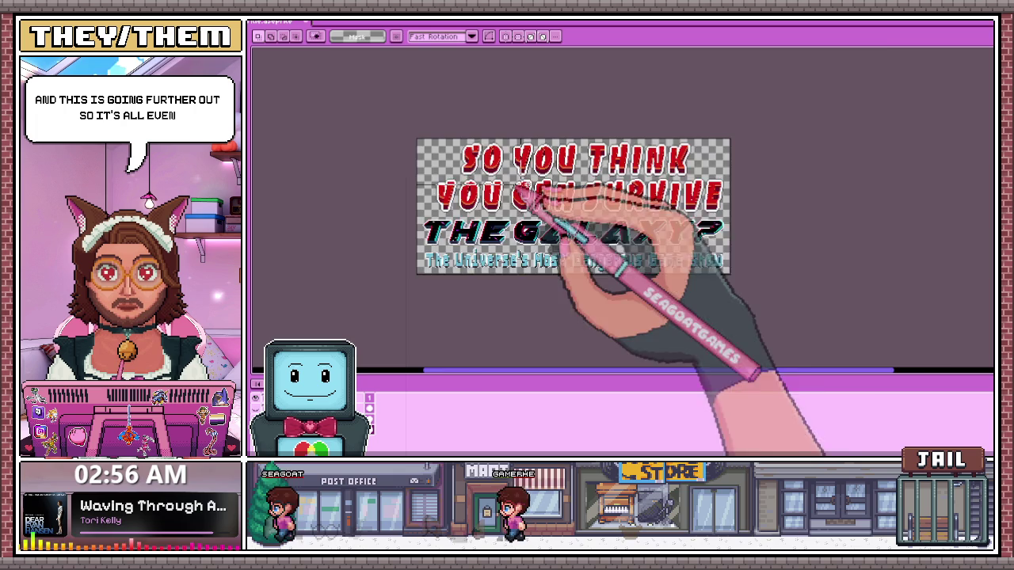
scroll(568, 212, up, 3)
scroll(878, 169, up, 1)
scroll(792, 214, down, 3)
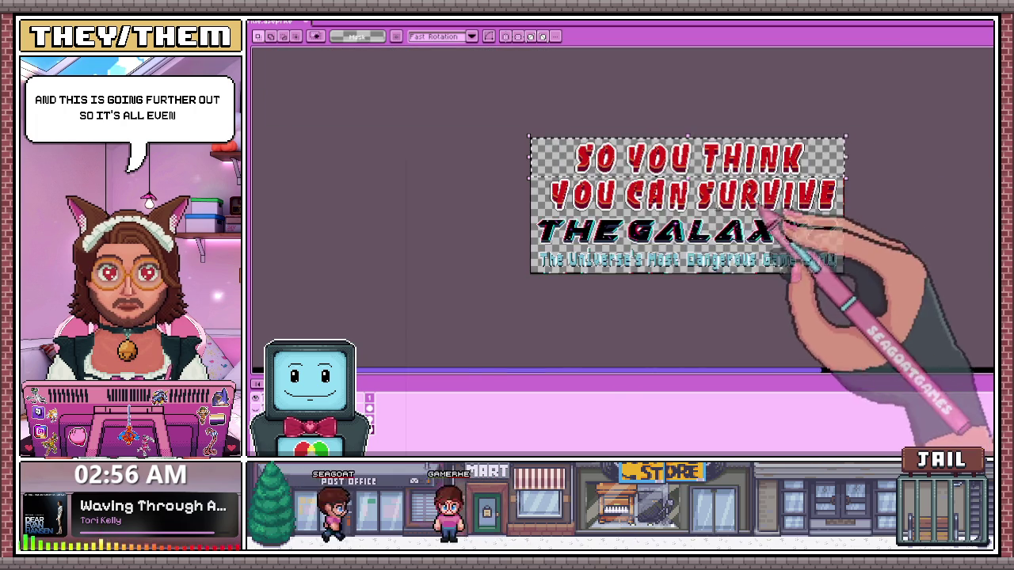
scroll(638, 188, up, 2)
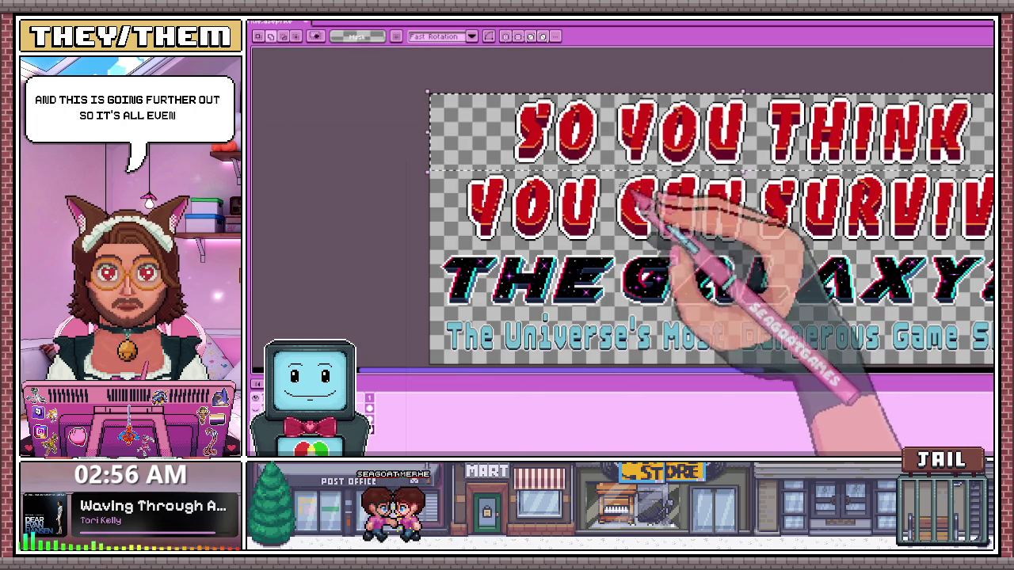
scroll(626, 218, down, 2)
scroll(610, 230, up, 2)
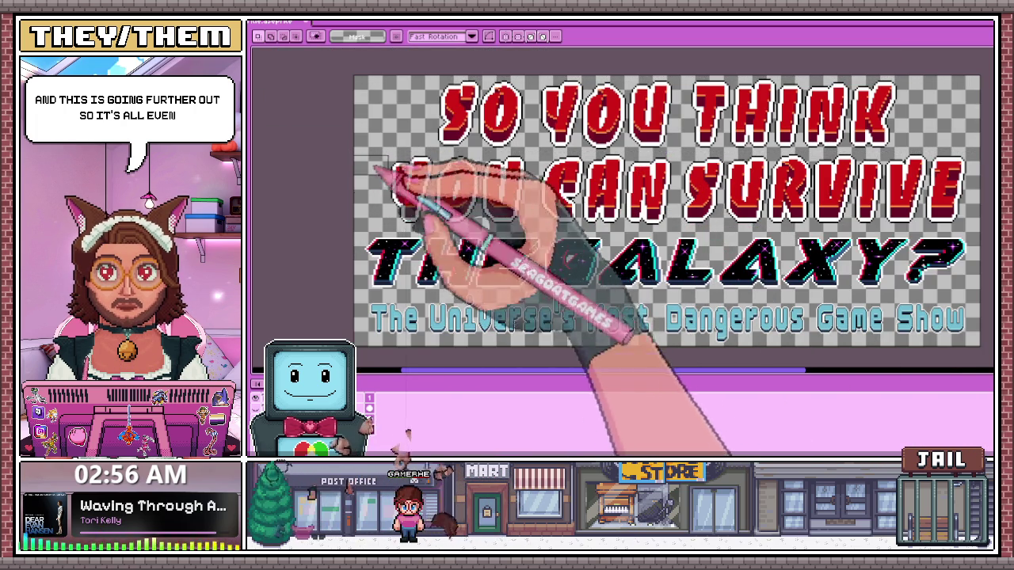
scroll(610, 169, up, 2)
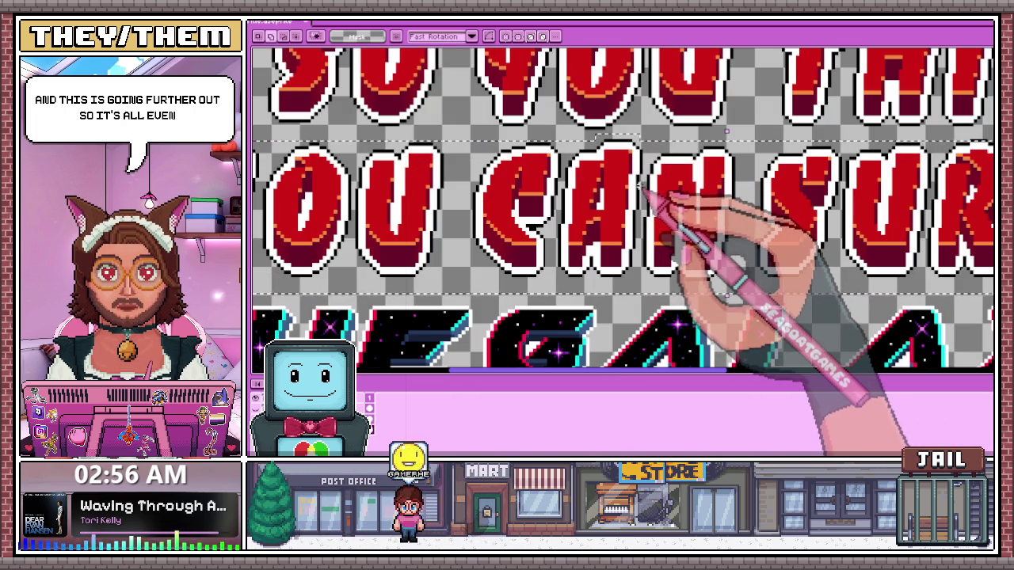
scroll(610, 179, down, 3)
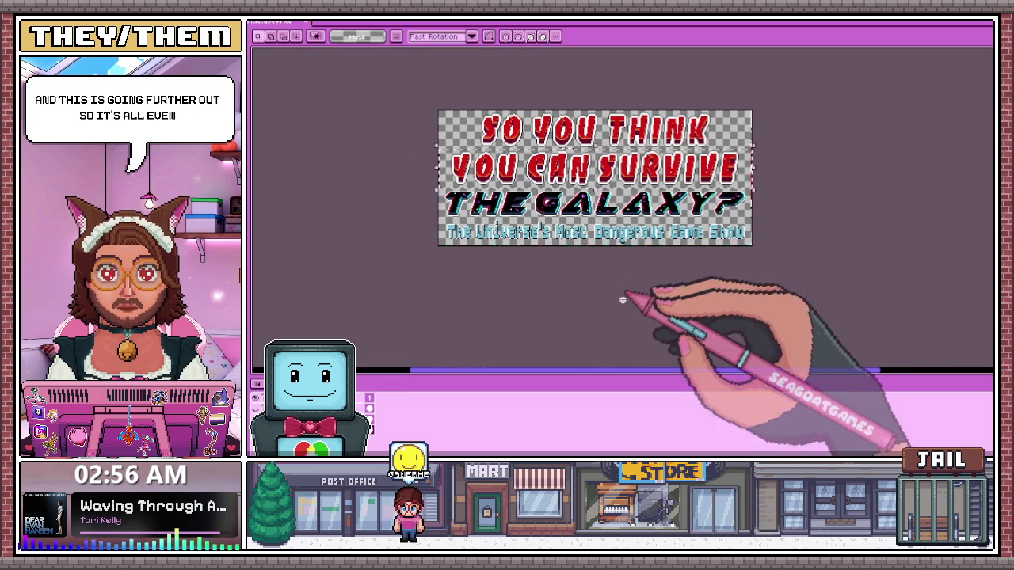
key(ctrl+s)
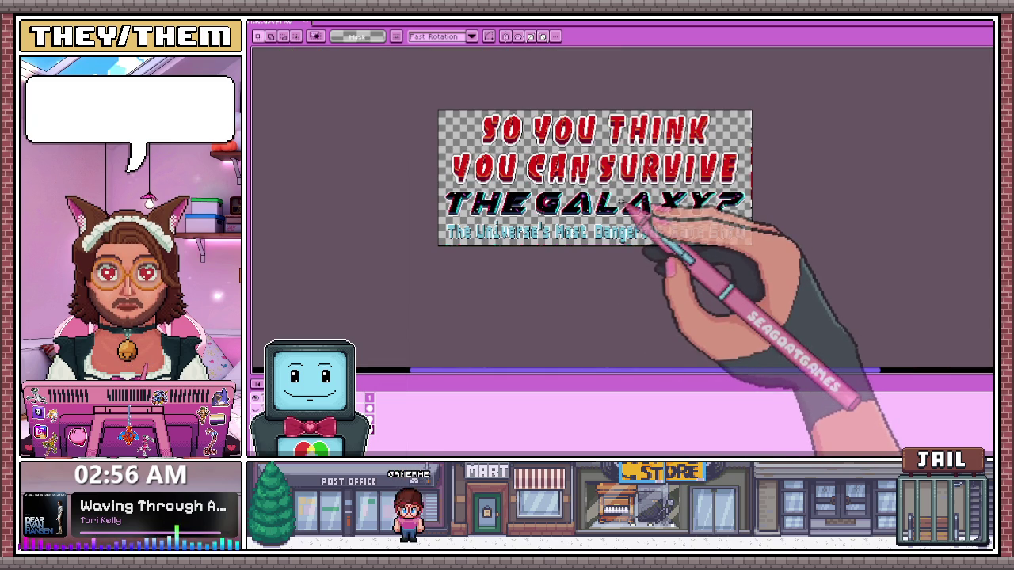